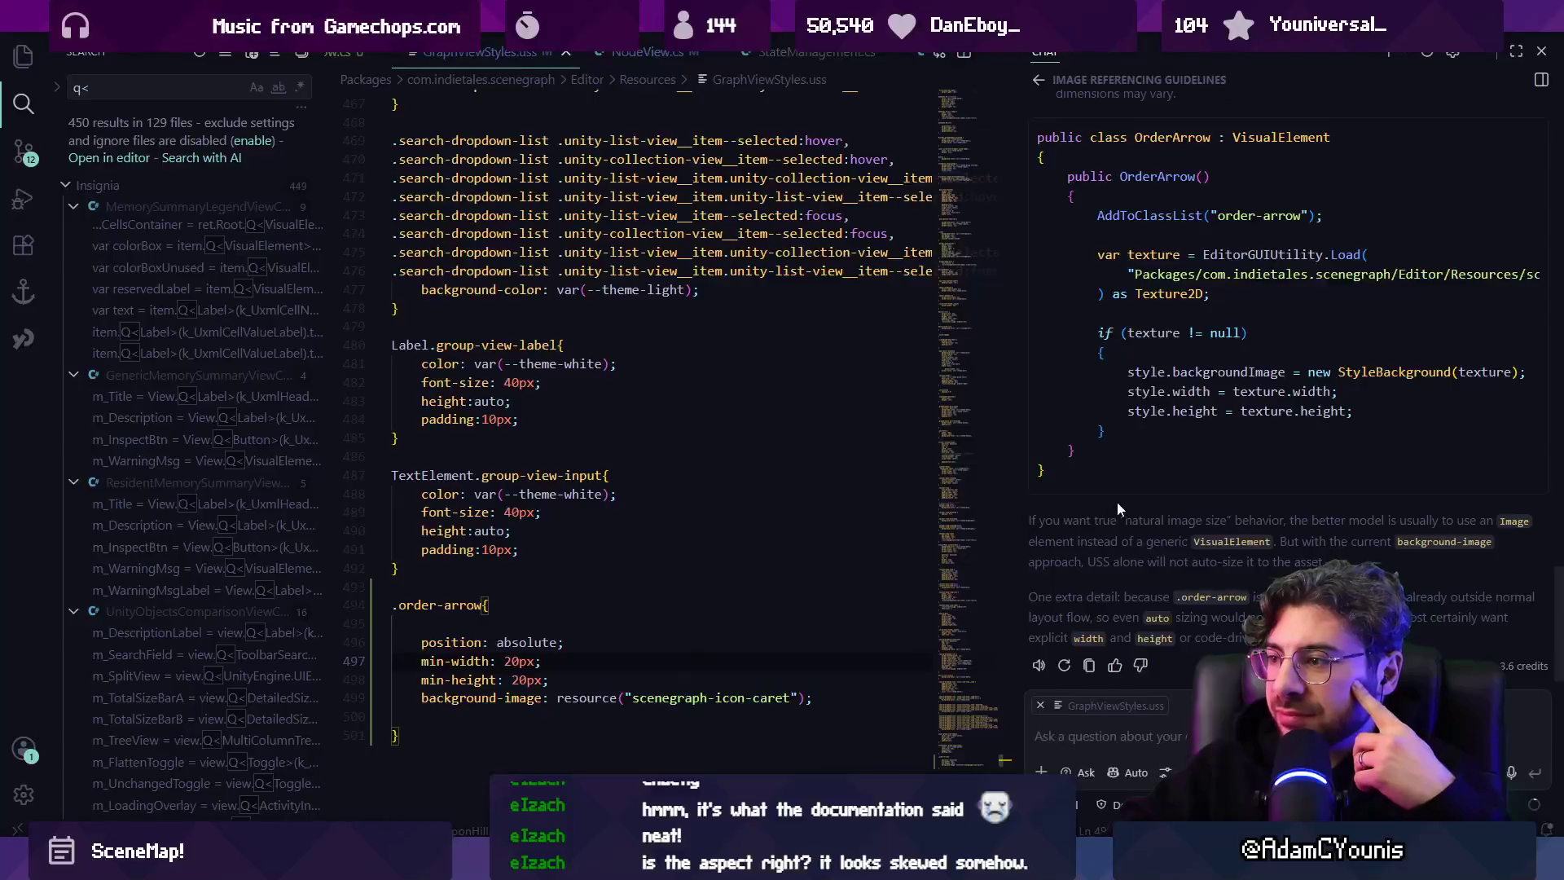
Paste -unity-background-scale-mode into the .order-arrow rule and check the SceneMap arrows in Unity.
scroll(1124, 503, up, 3)
scroll(1195, 511, up, 5)
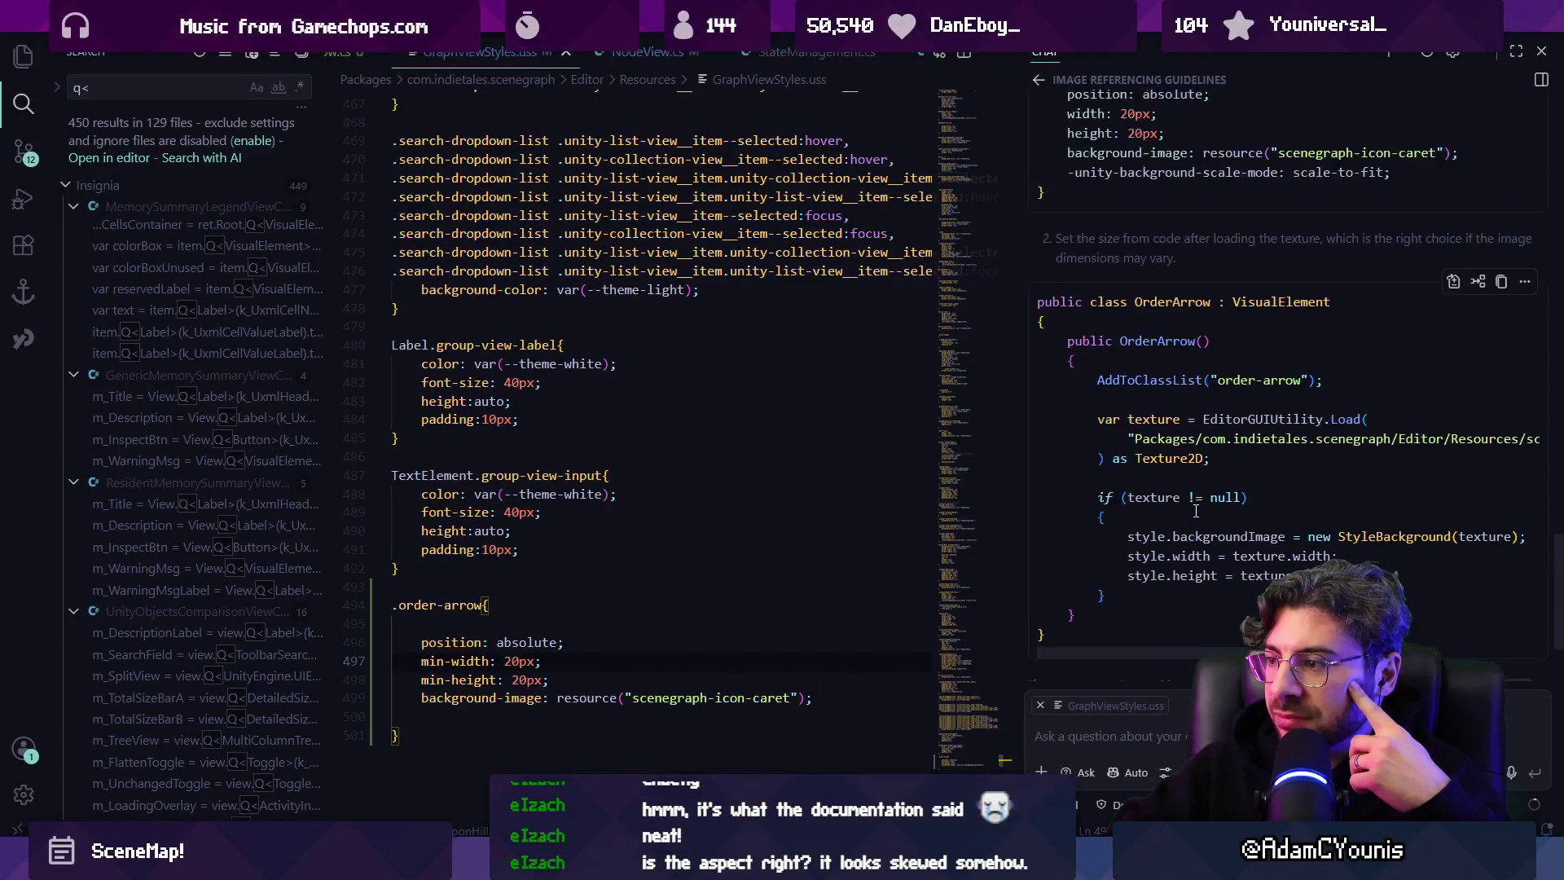
scroll(1194, 510, up, 2)
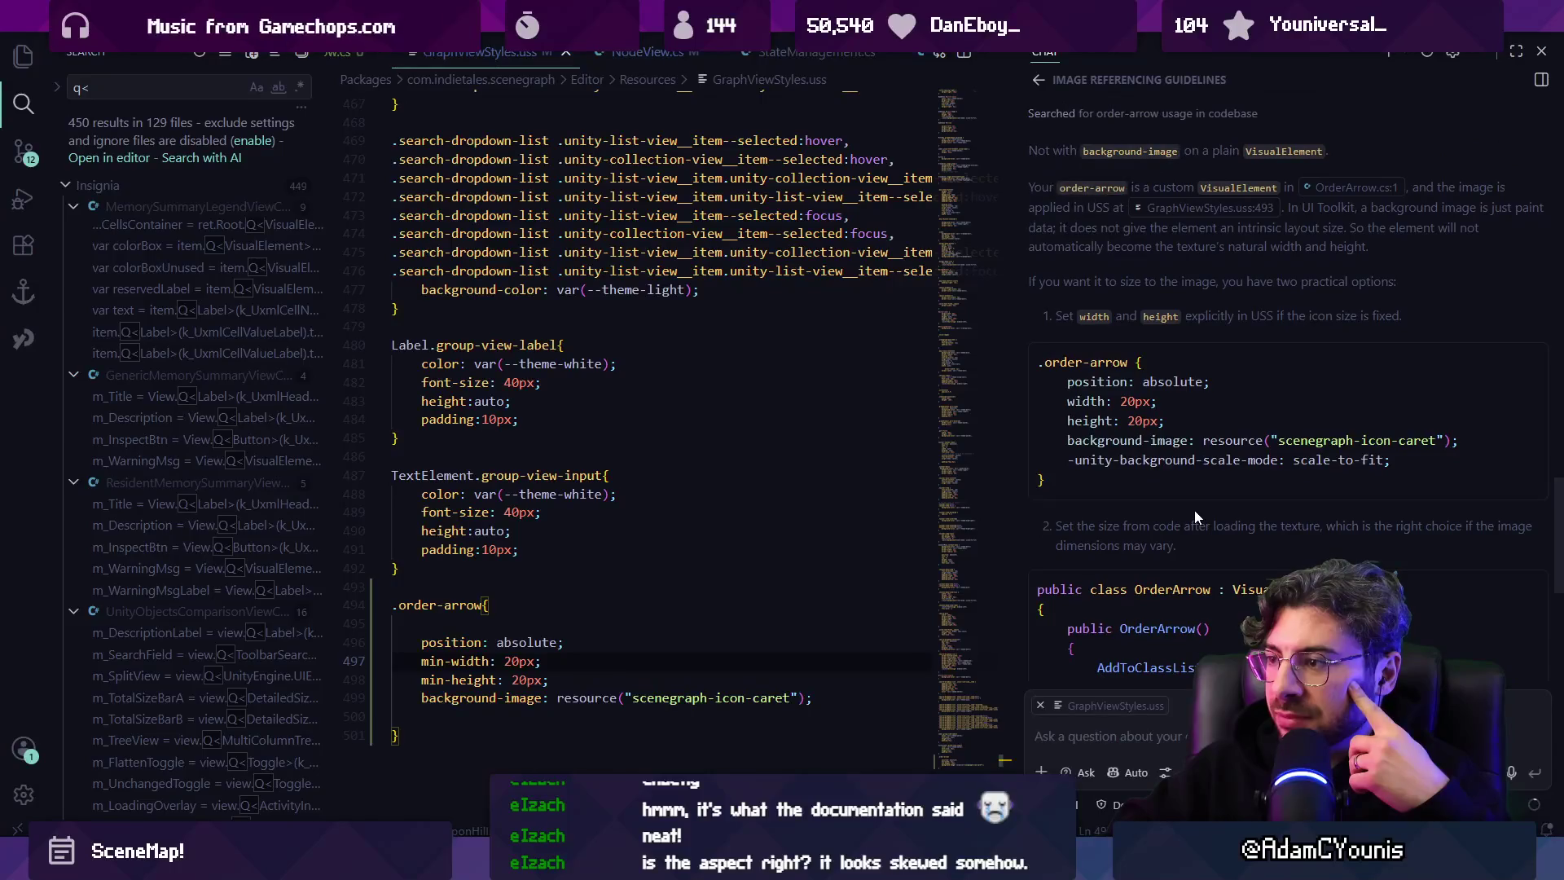
triple_click(1203, 461)
key(ctrl+c)
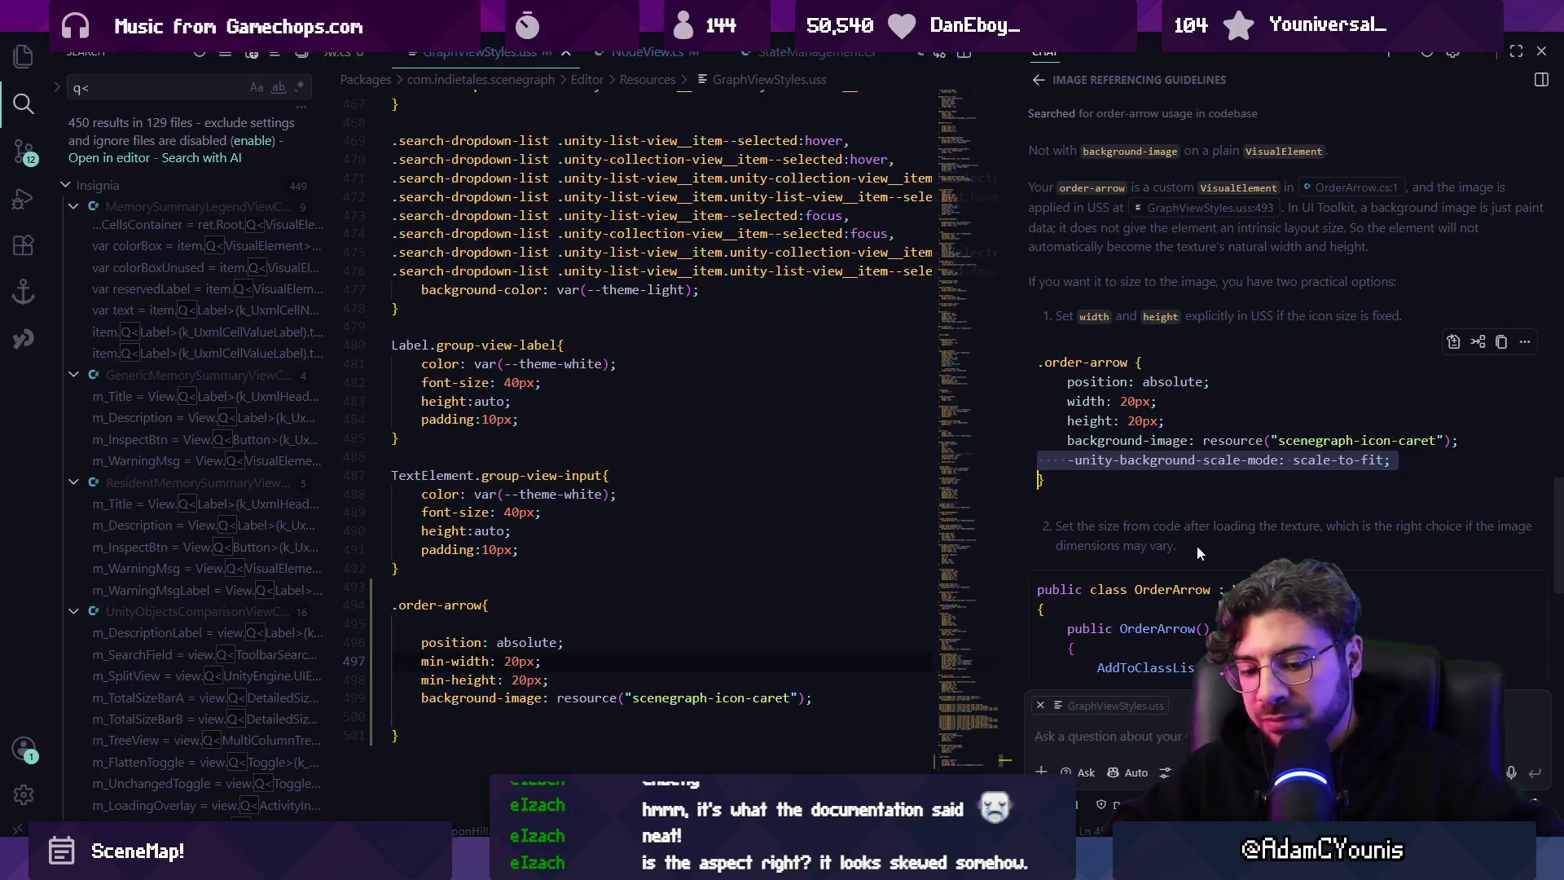
click(843, 693)
key(Return)
key(ctrl+v)
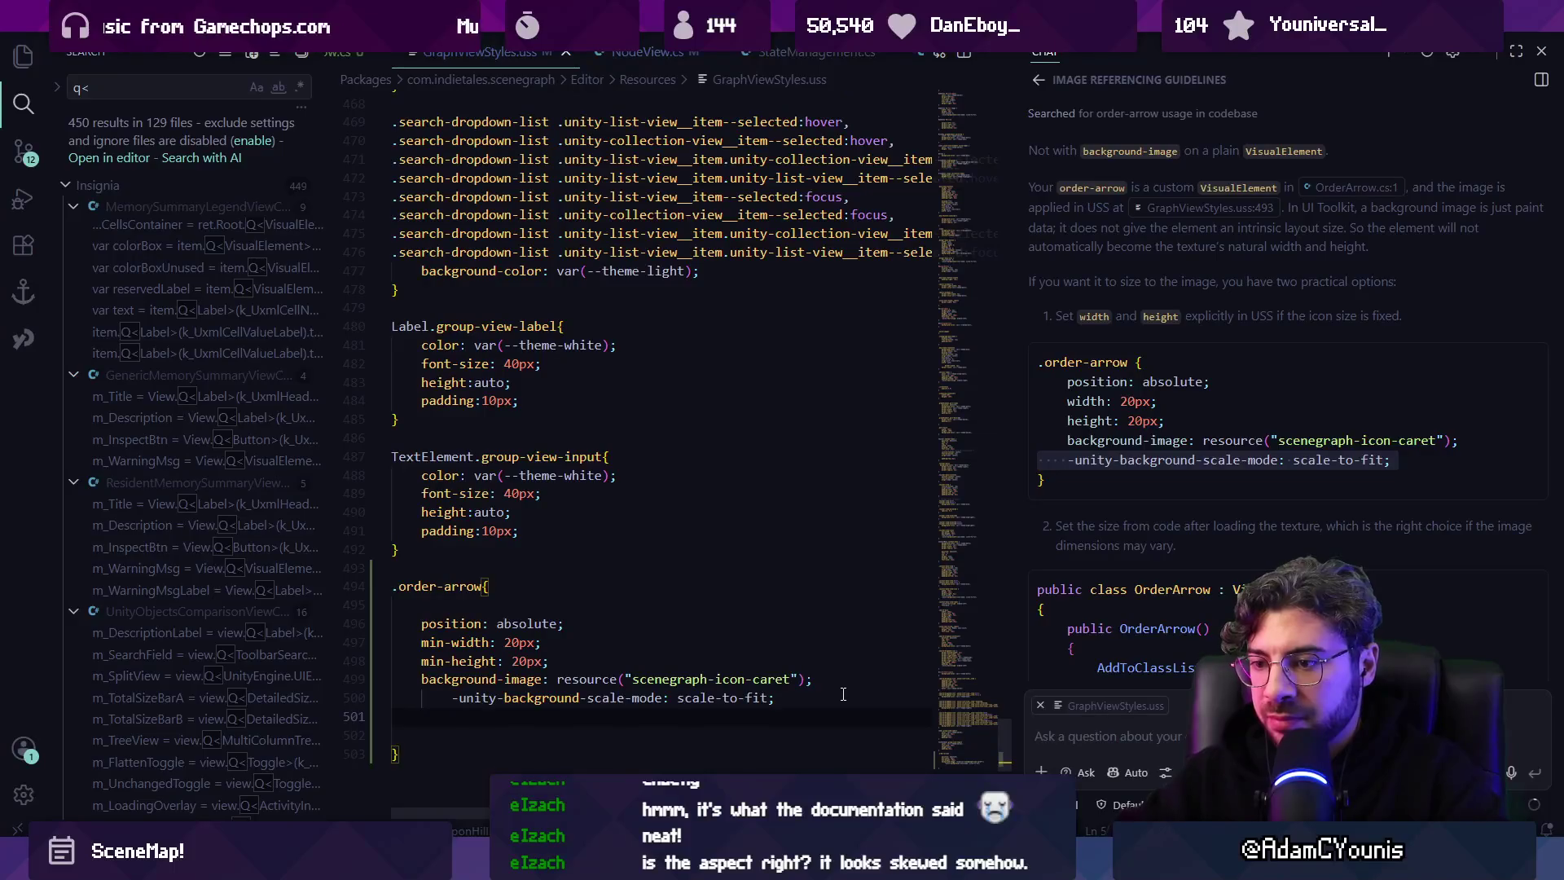
key(Up)
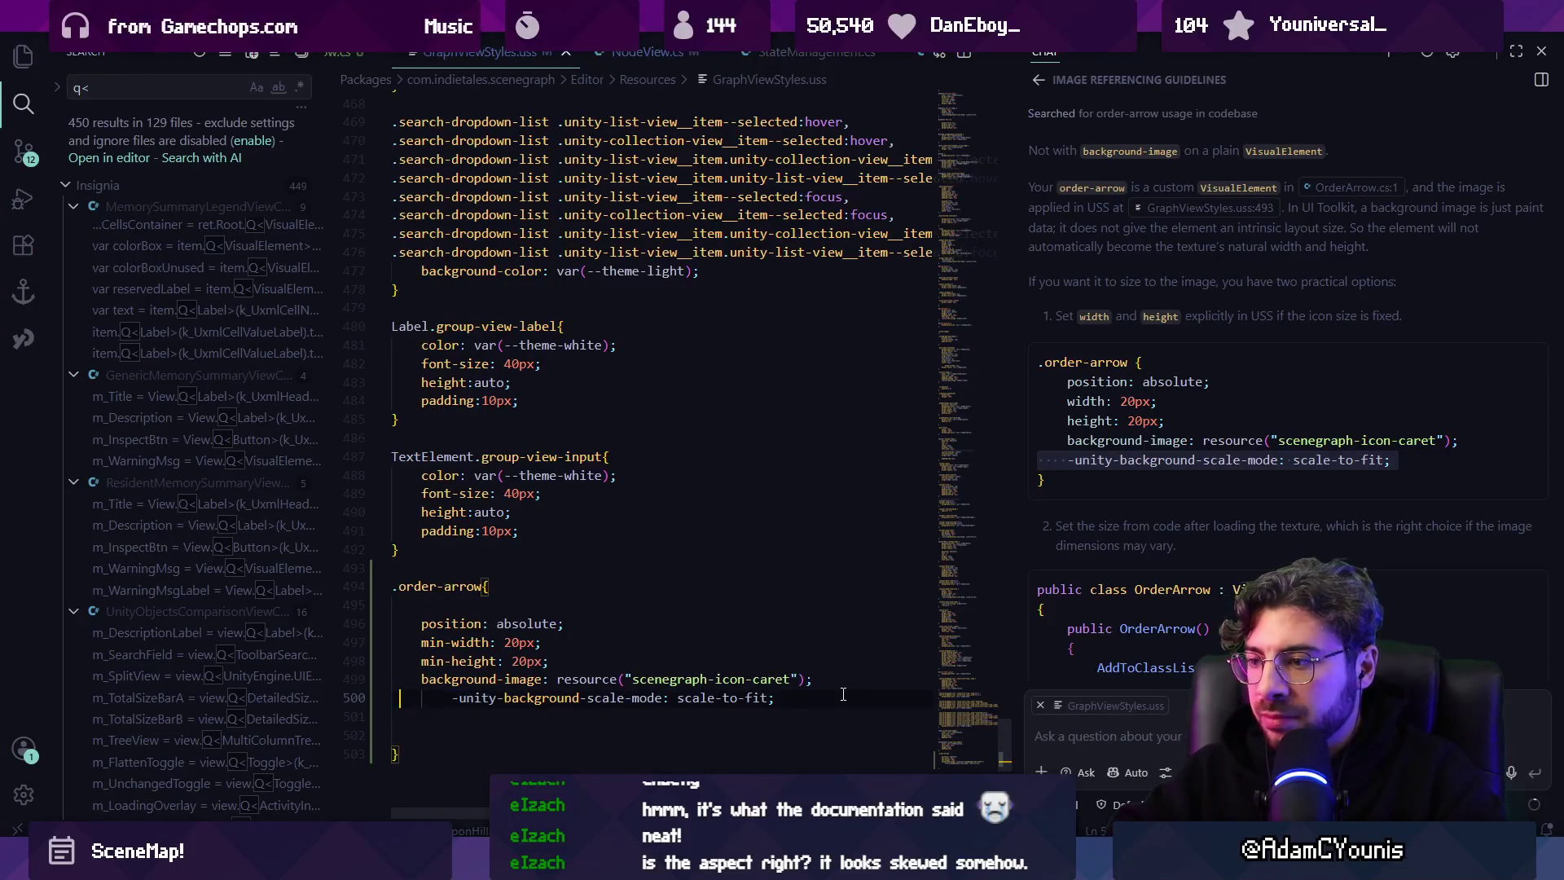
key(Right)
key(Home)
key(BackSpace)
key(BackSpace)
key(BackSpace)
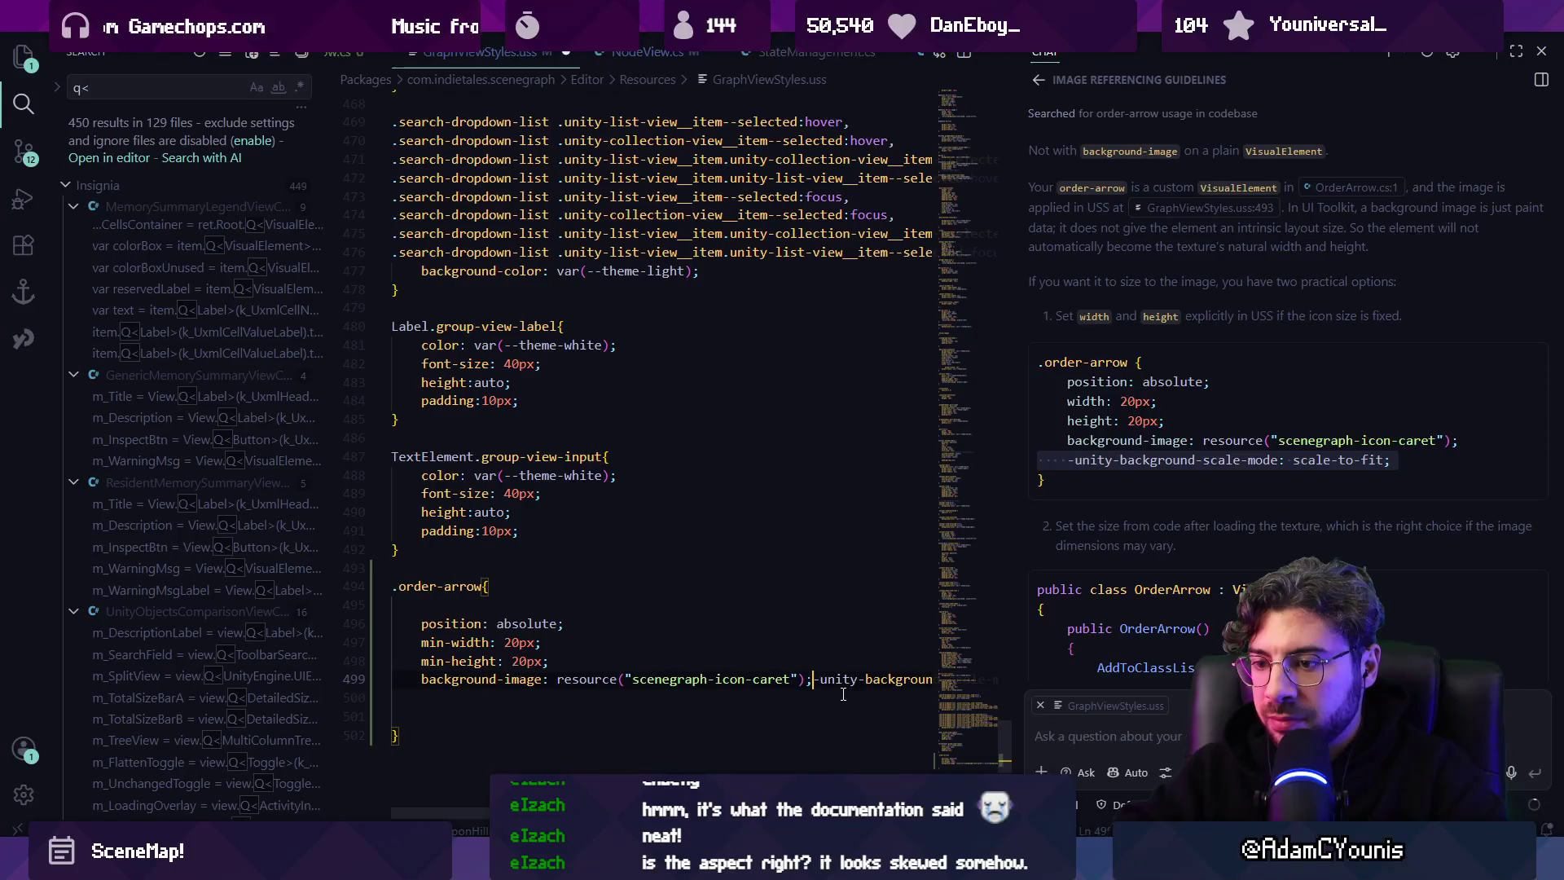
key(Return)
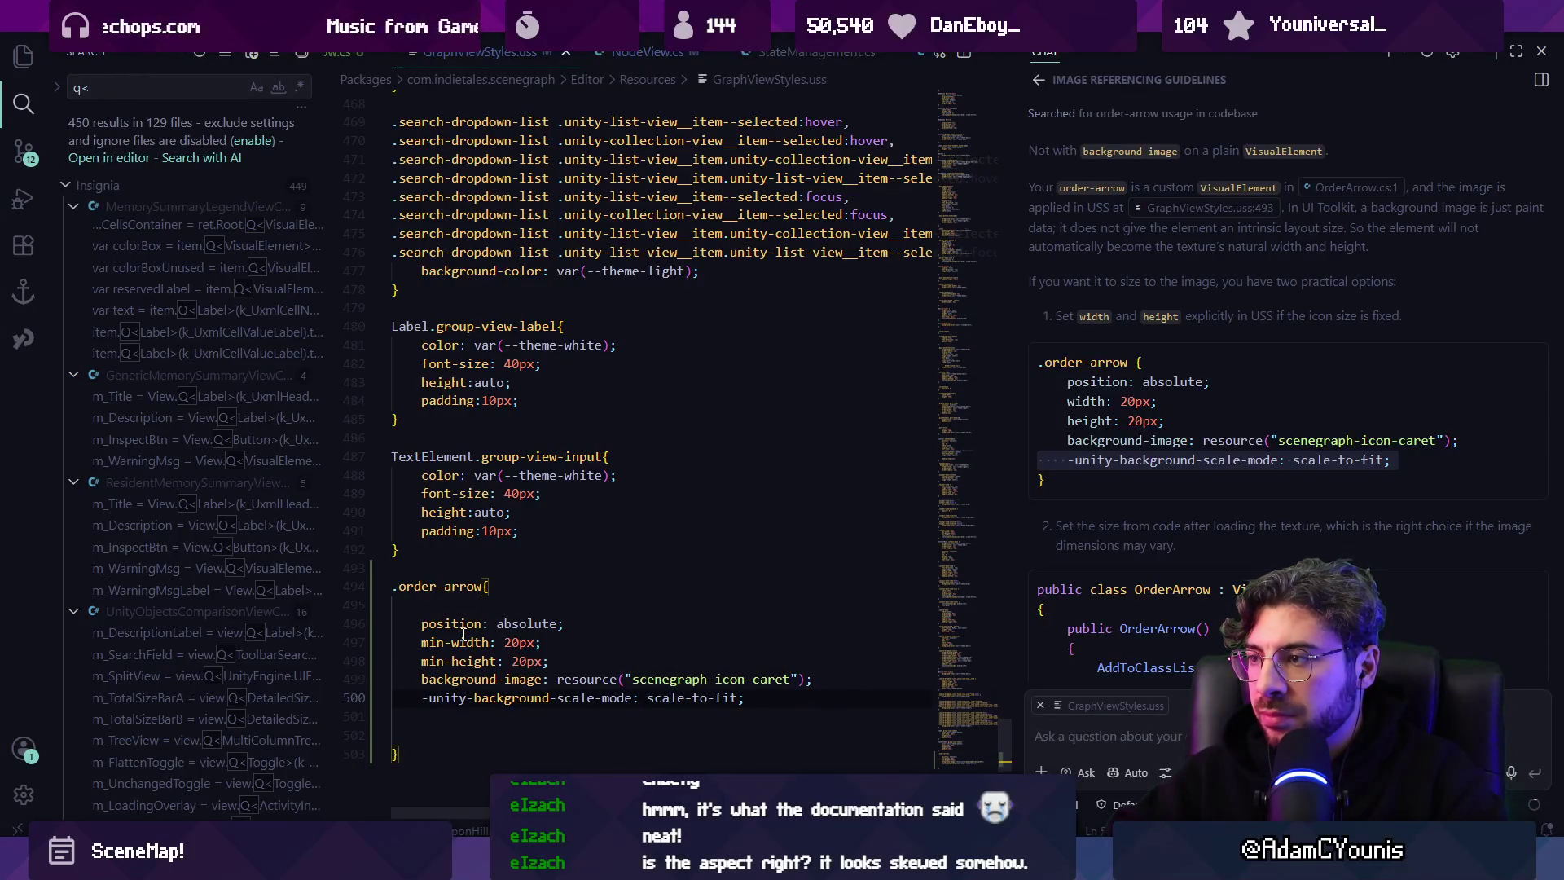
key(alt+Tab)
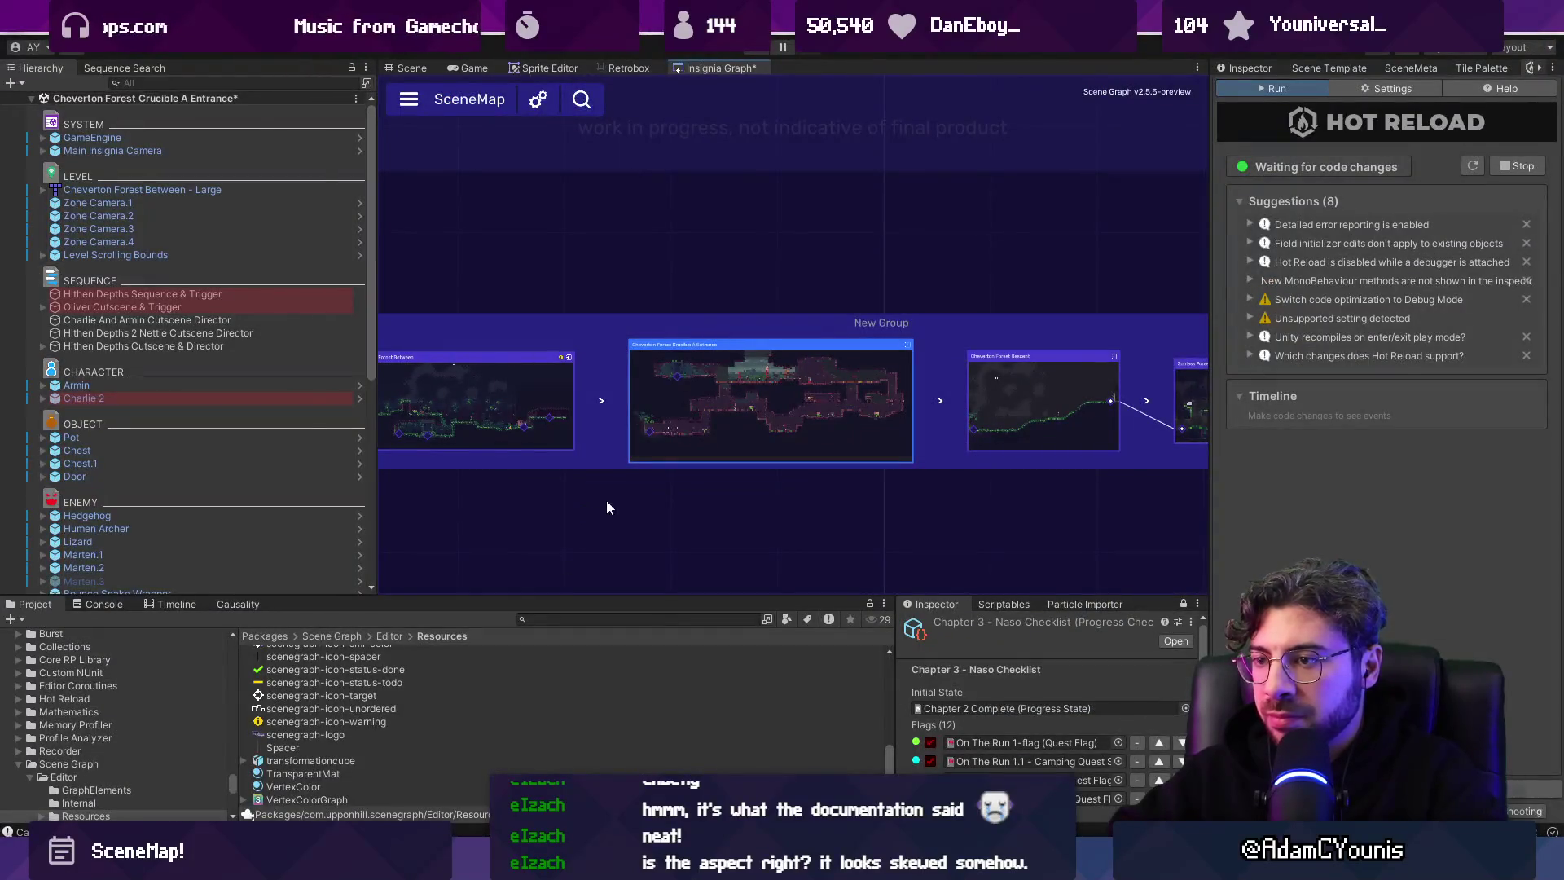
scroll(598, 415, up, 5)
Delete the scale-mode line and change the .order-arrow min-height from 20px to 40px.
key(alt+Tab)
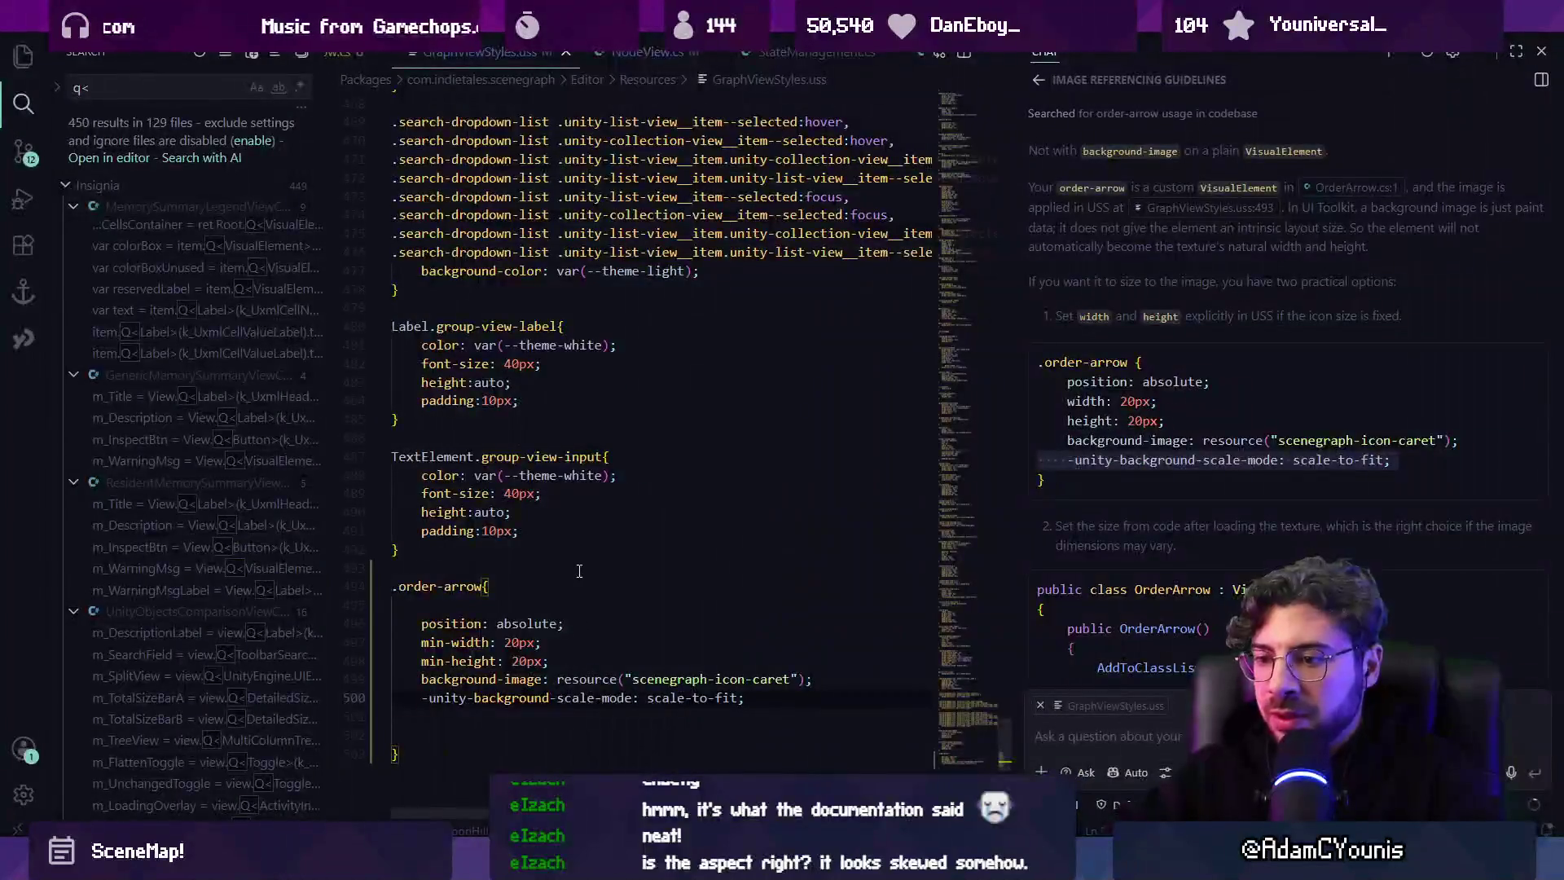
key(shift+End)
key(Delete)
key(Up)
key(ctrl+Right)
key(ctrl+Right)
key(ctrl+Right)
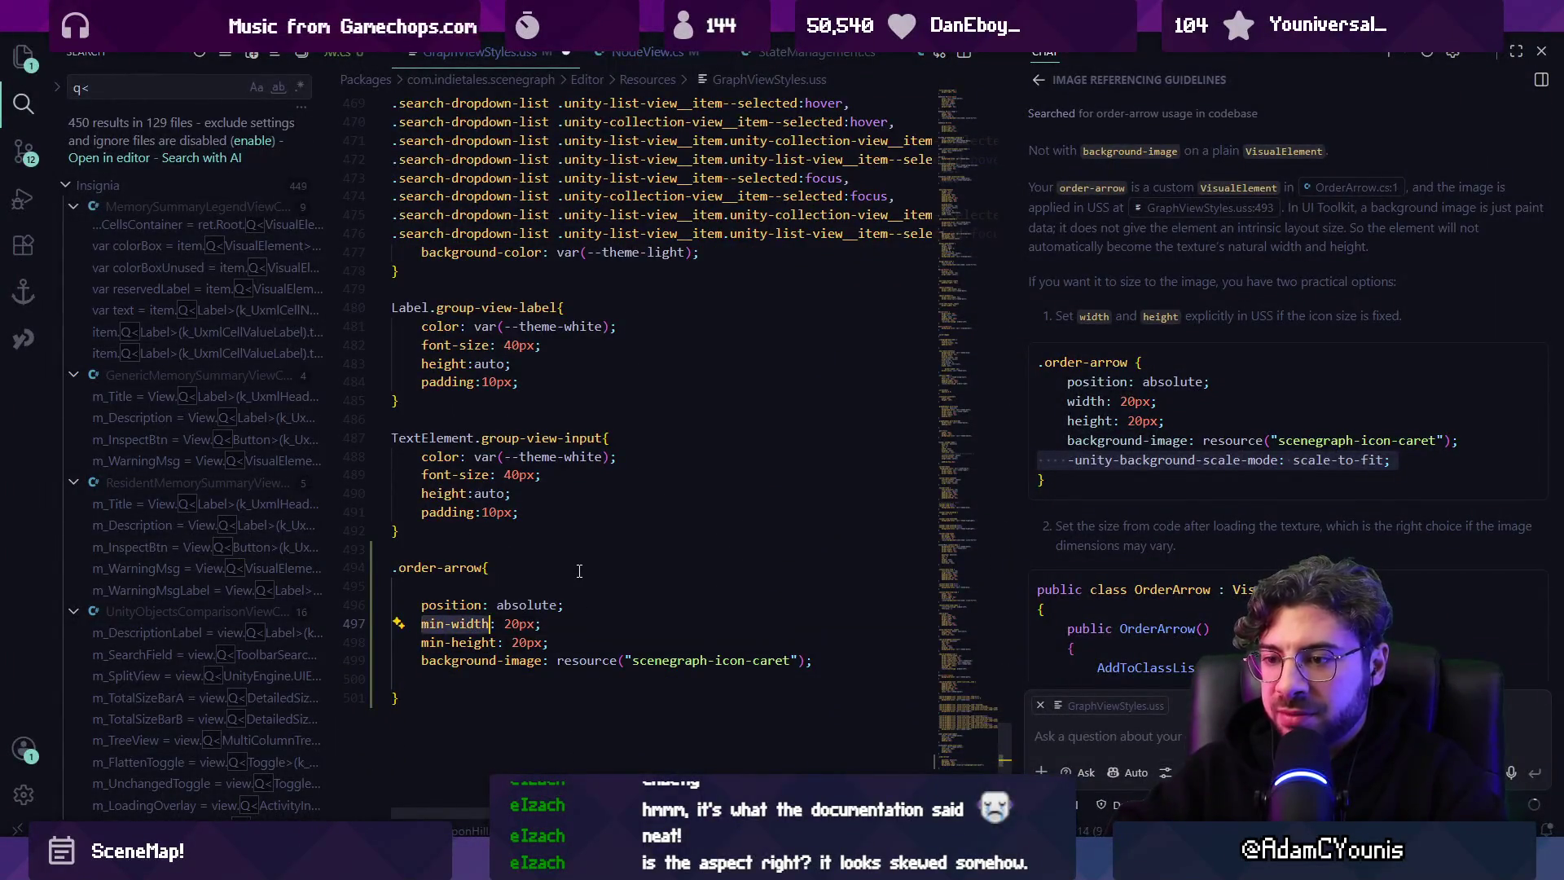
key(Left)
key(Left)
key(Left)
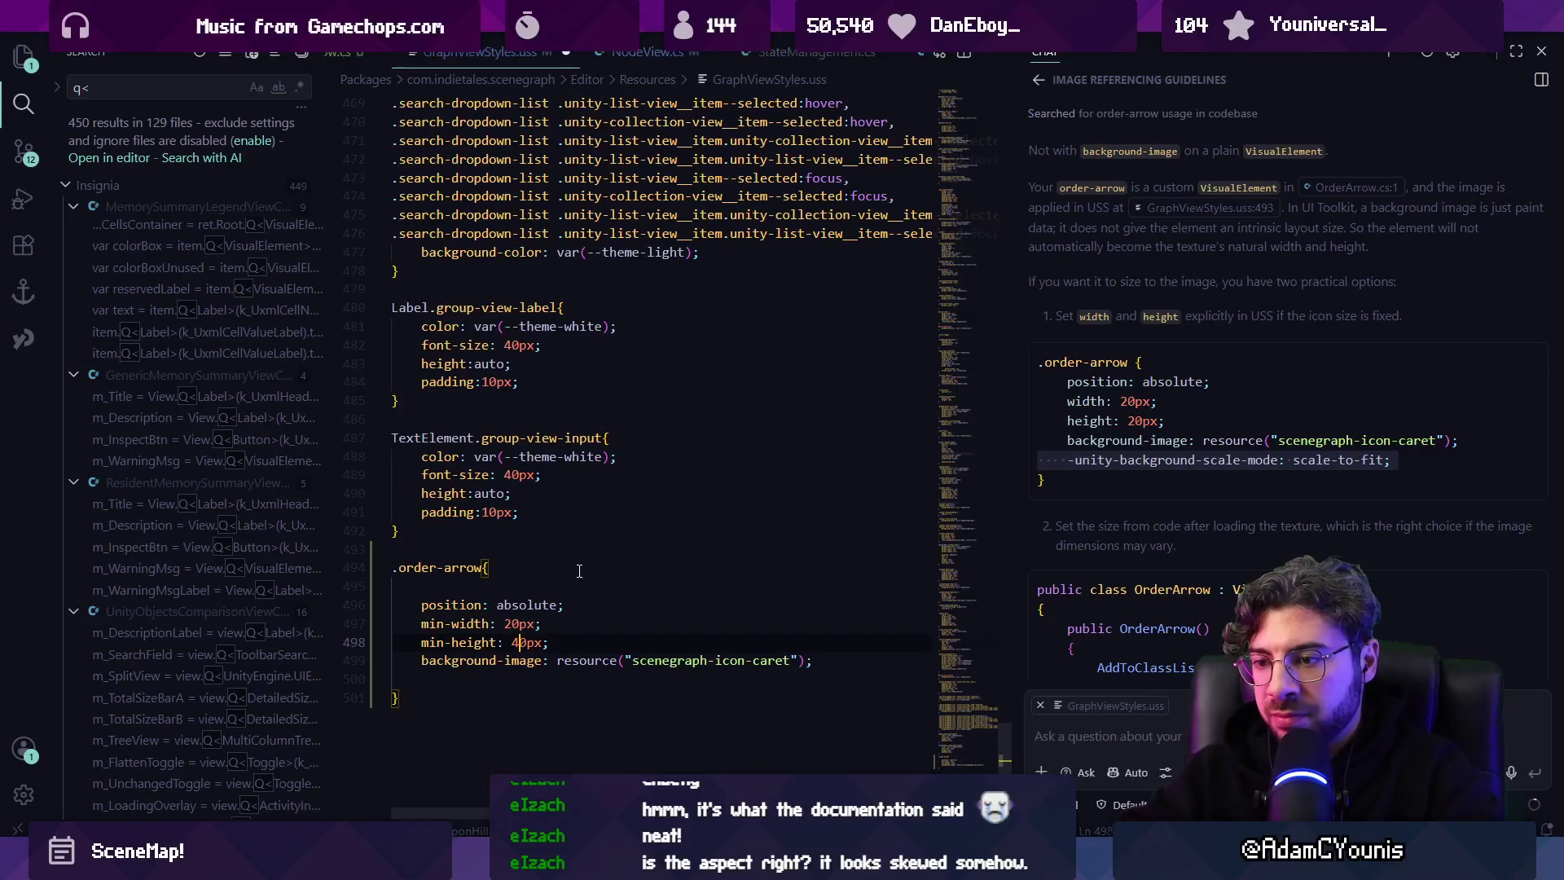
key(alt+Tab)
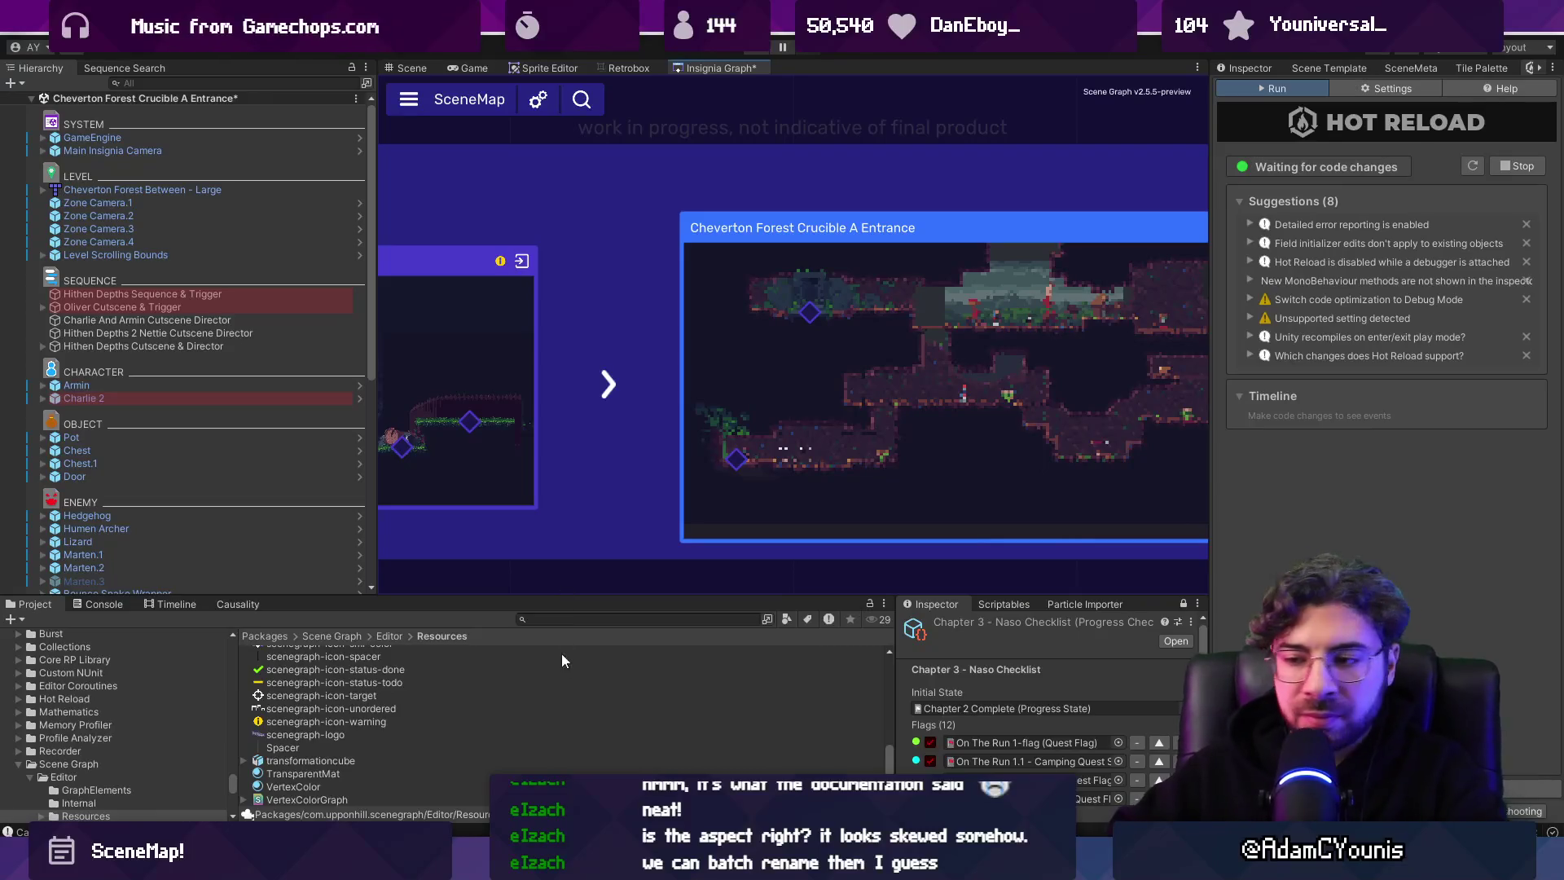
Zoom around the SceneMap graph to inspect the node arrows, then bring back Figma's arrow design.
mouse_move(584, 859)
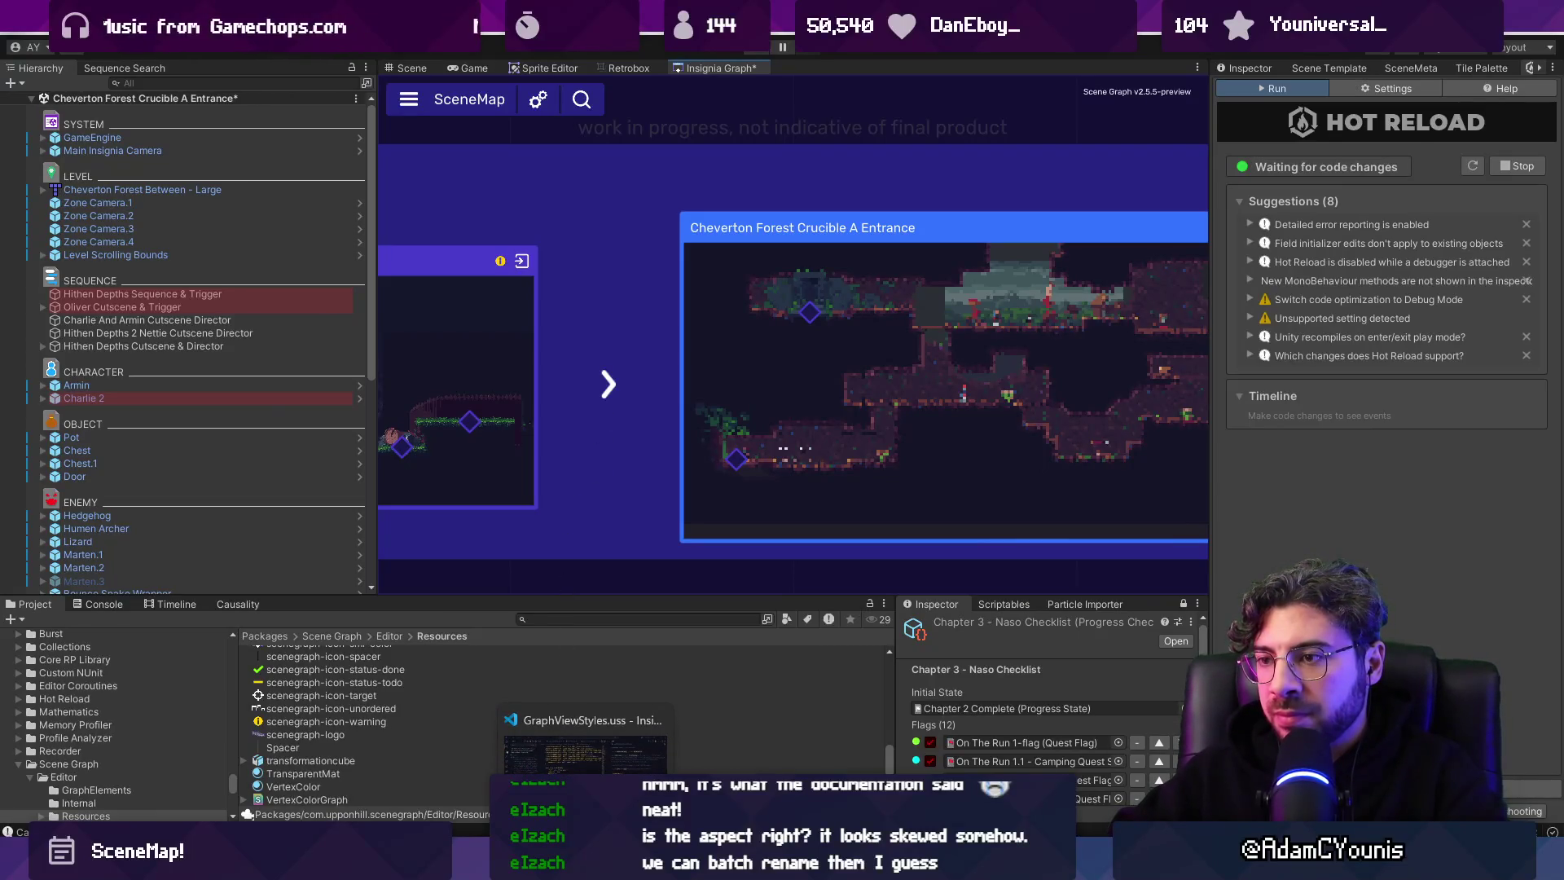
scroll(583, 393, down, 3)
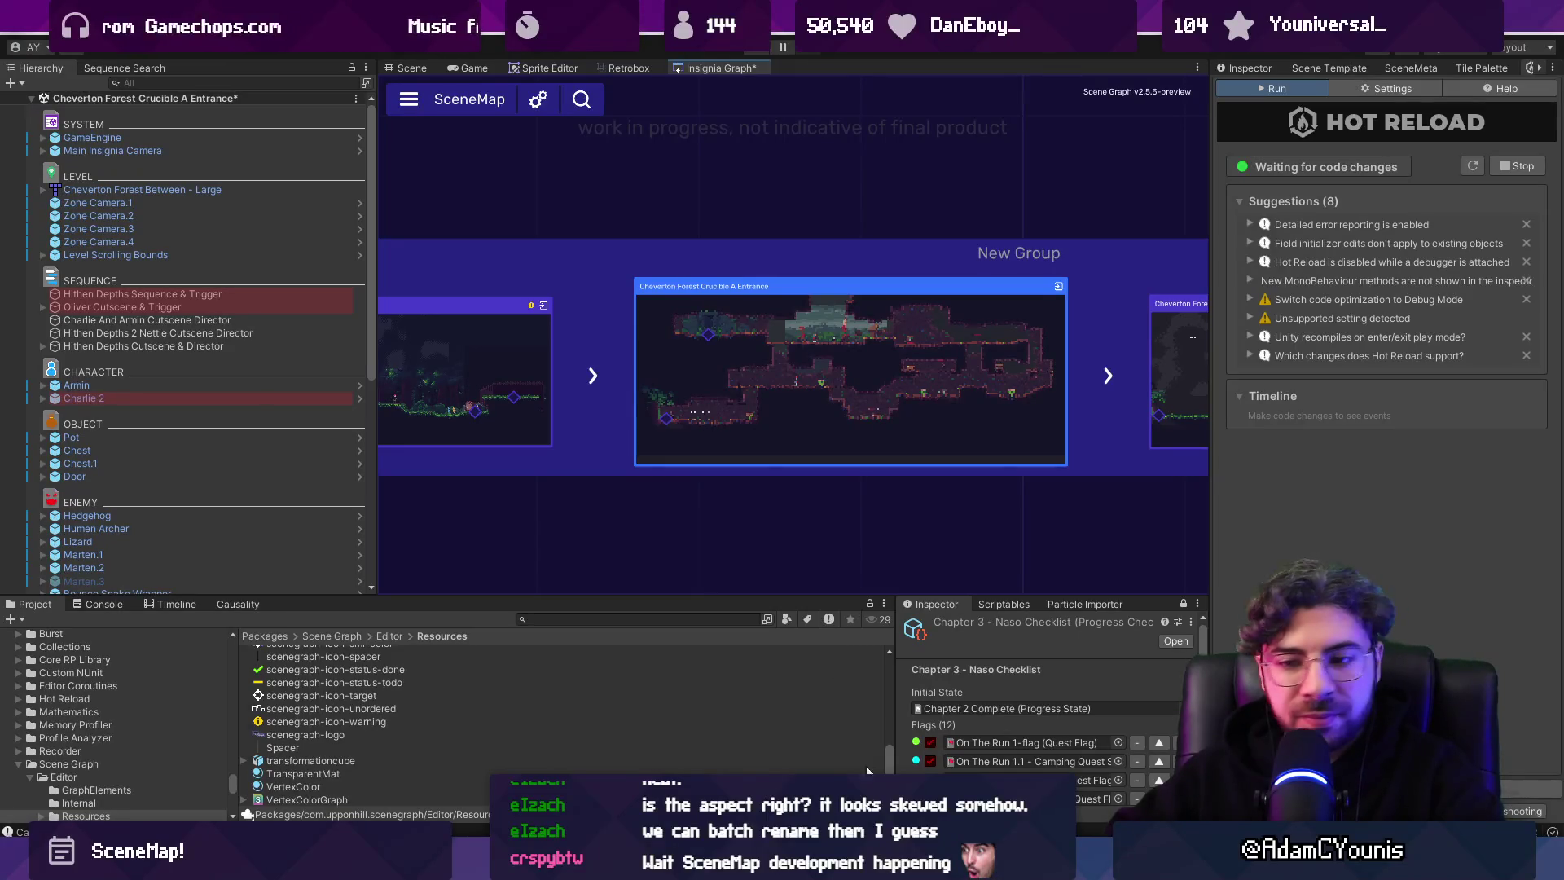
click(585, 859)
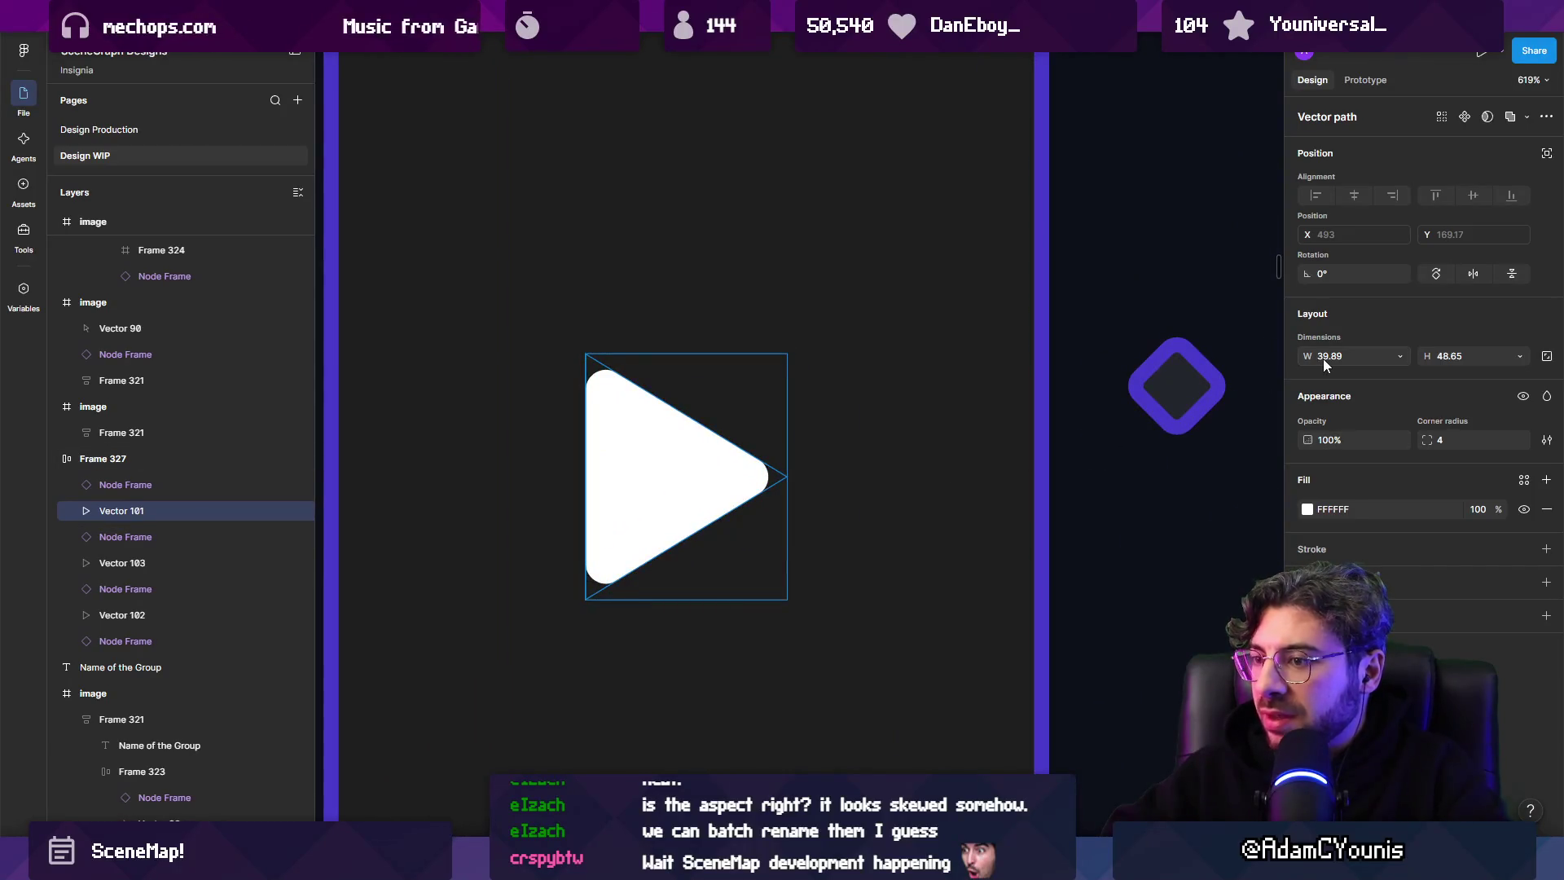
Resize the arrow vector to width 40 and height 50.
click(1322, 358)
text(40)
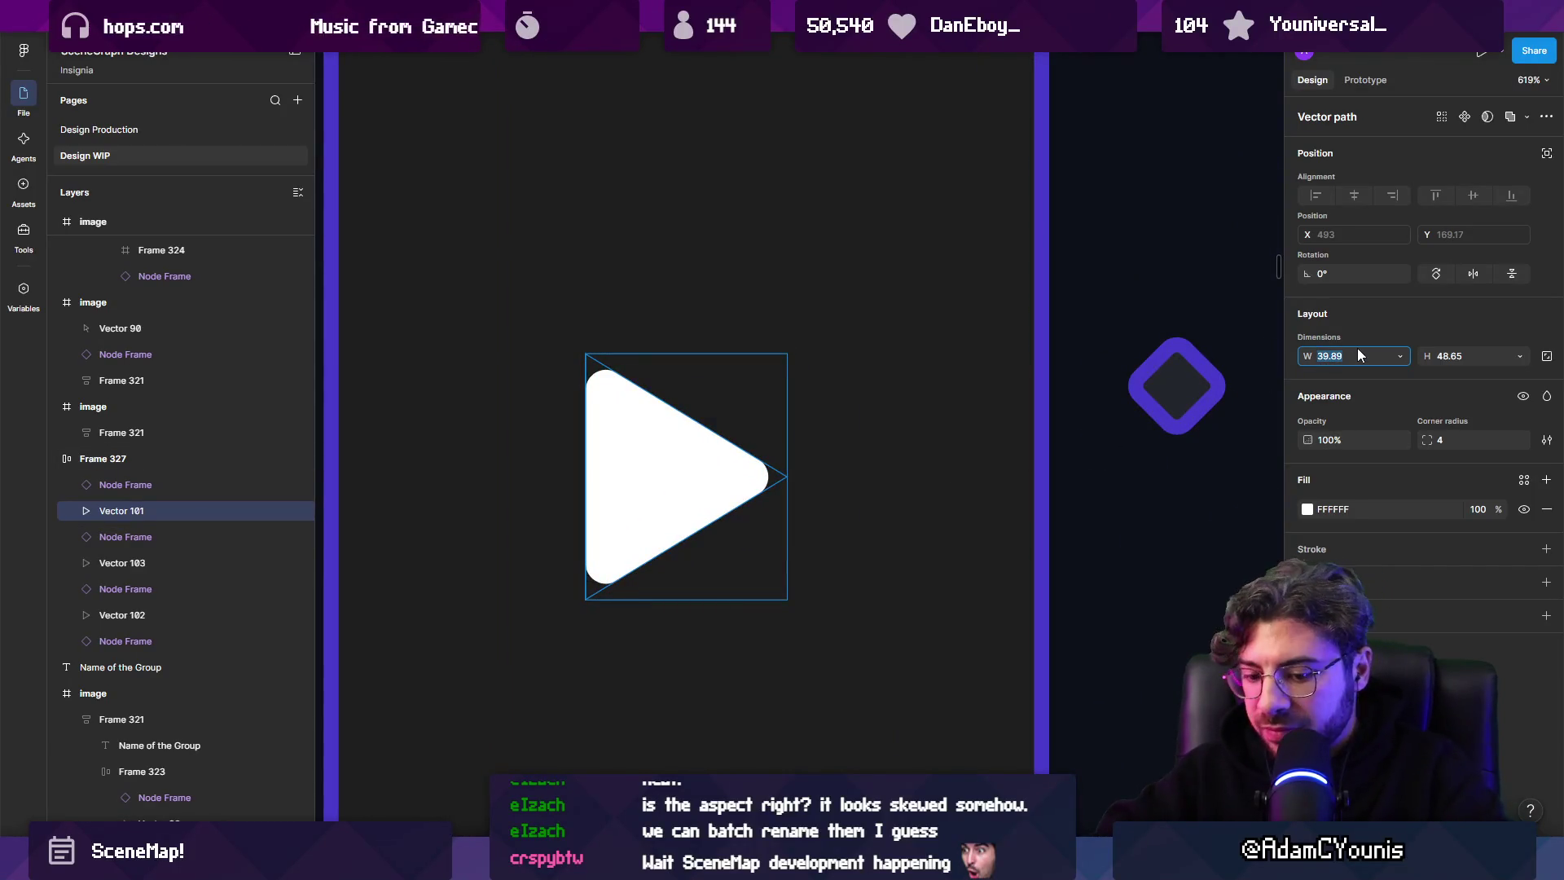
key(Tab)
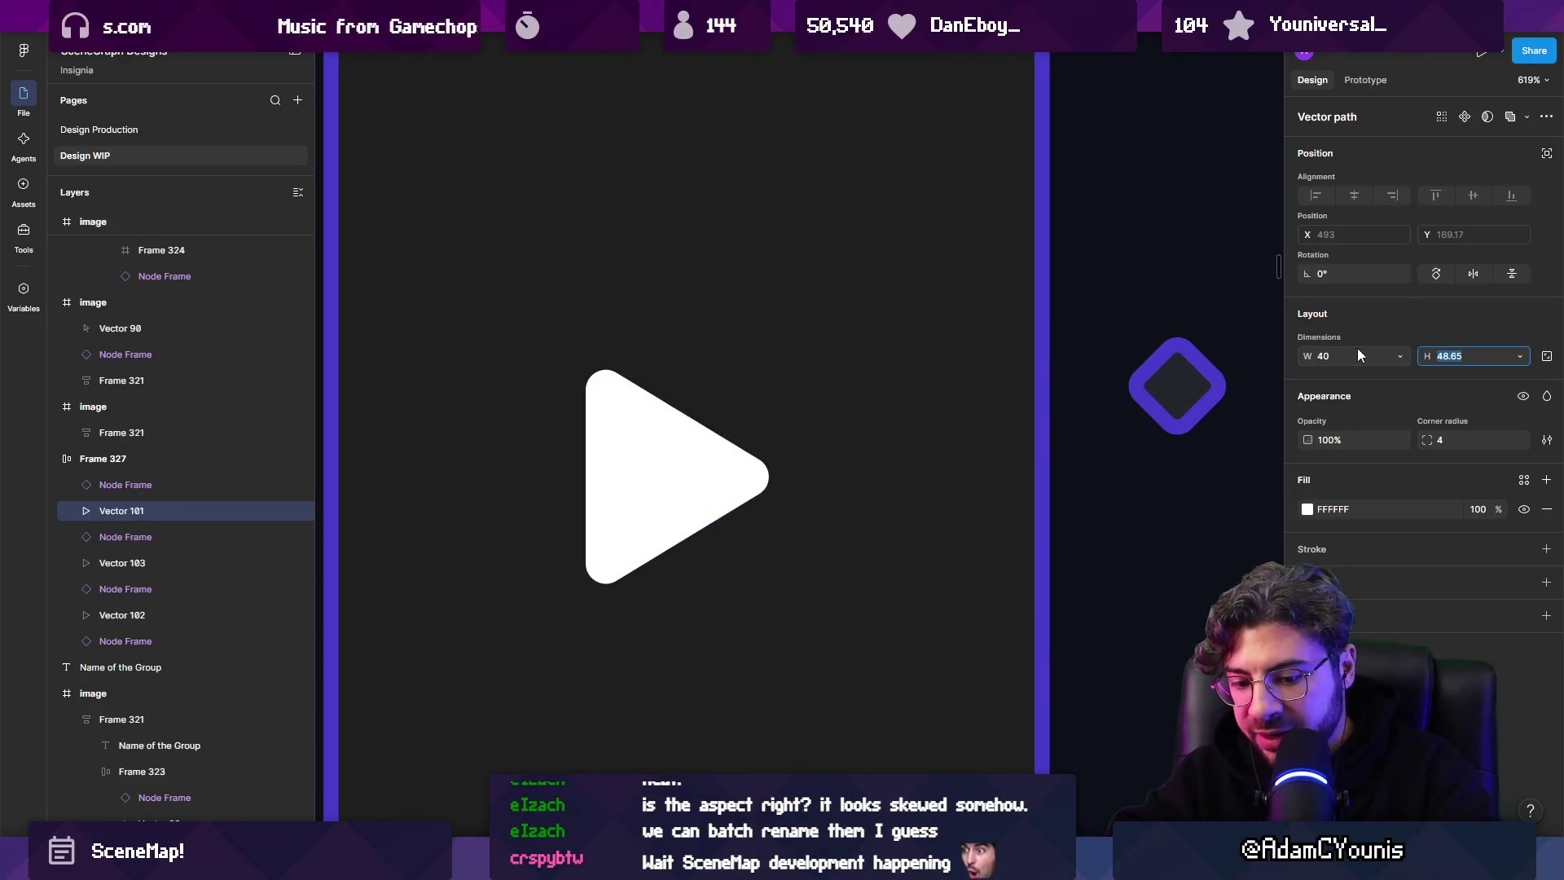
text(50)
key(Return)
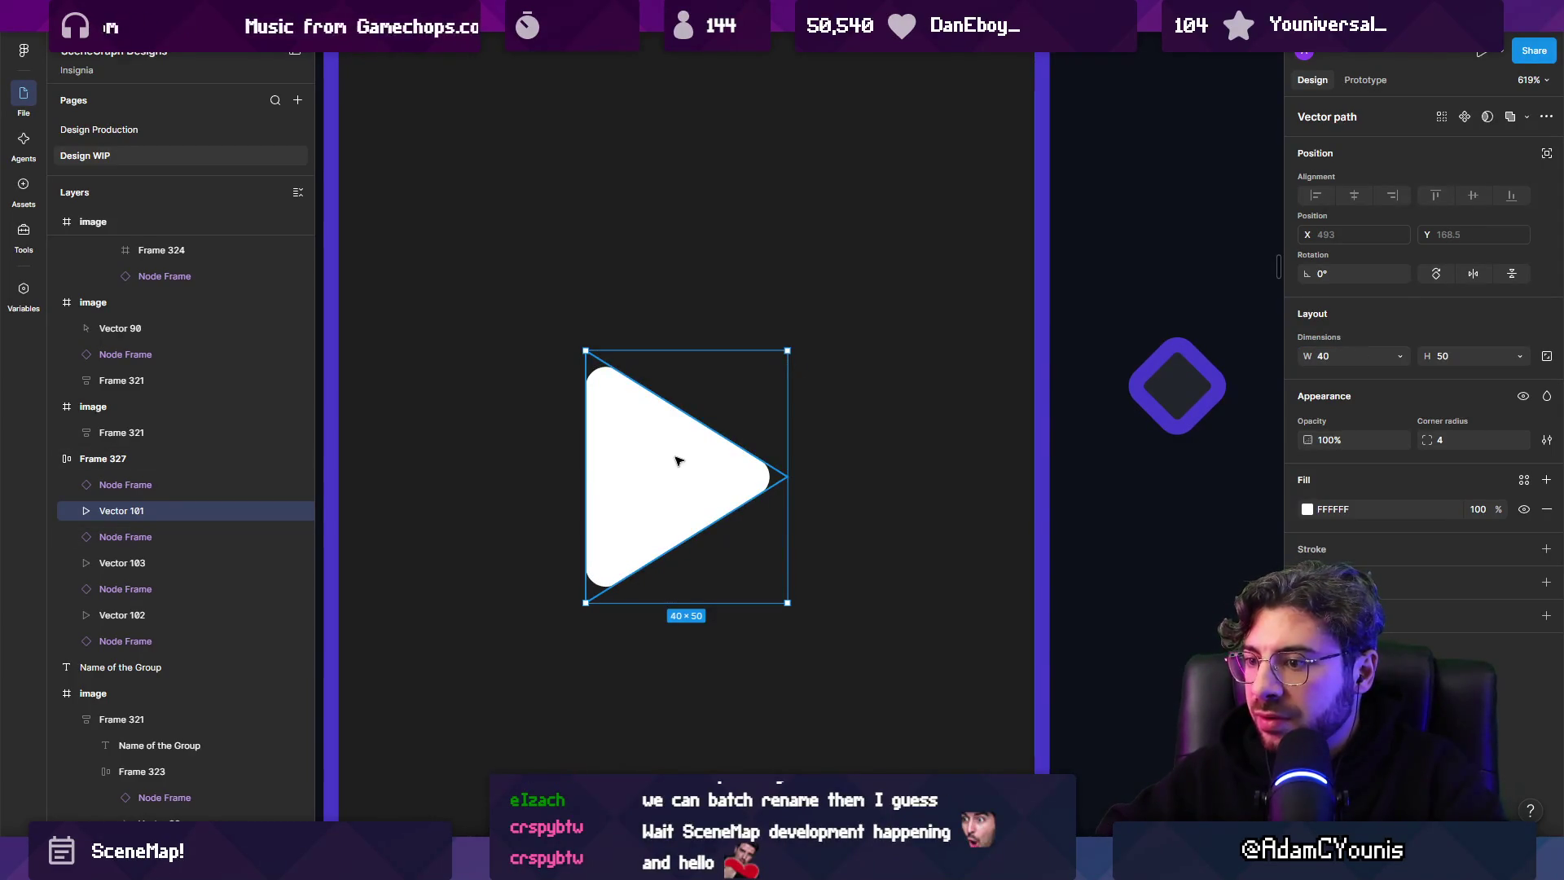
Inspect the triangle's bottom corner and right tip vertices, then leave point editing.
double_click(679, 461)
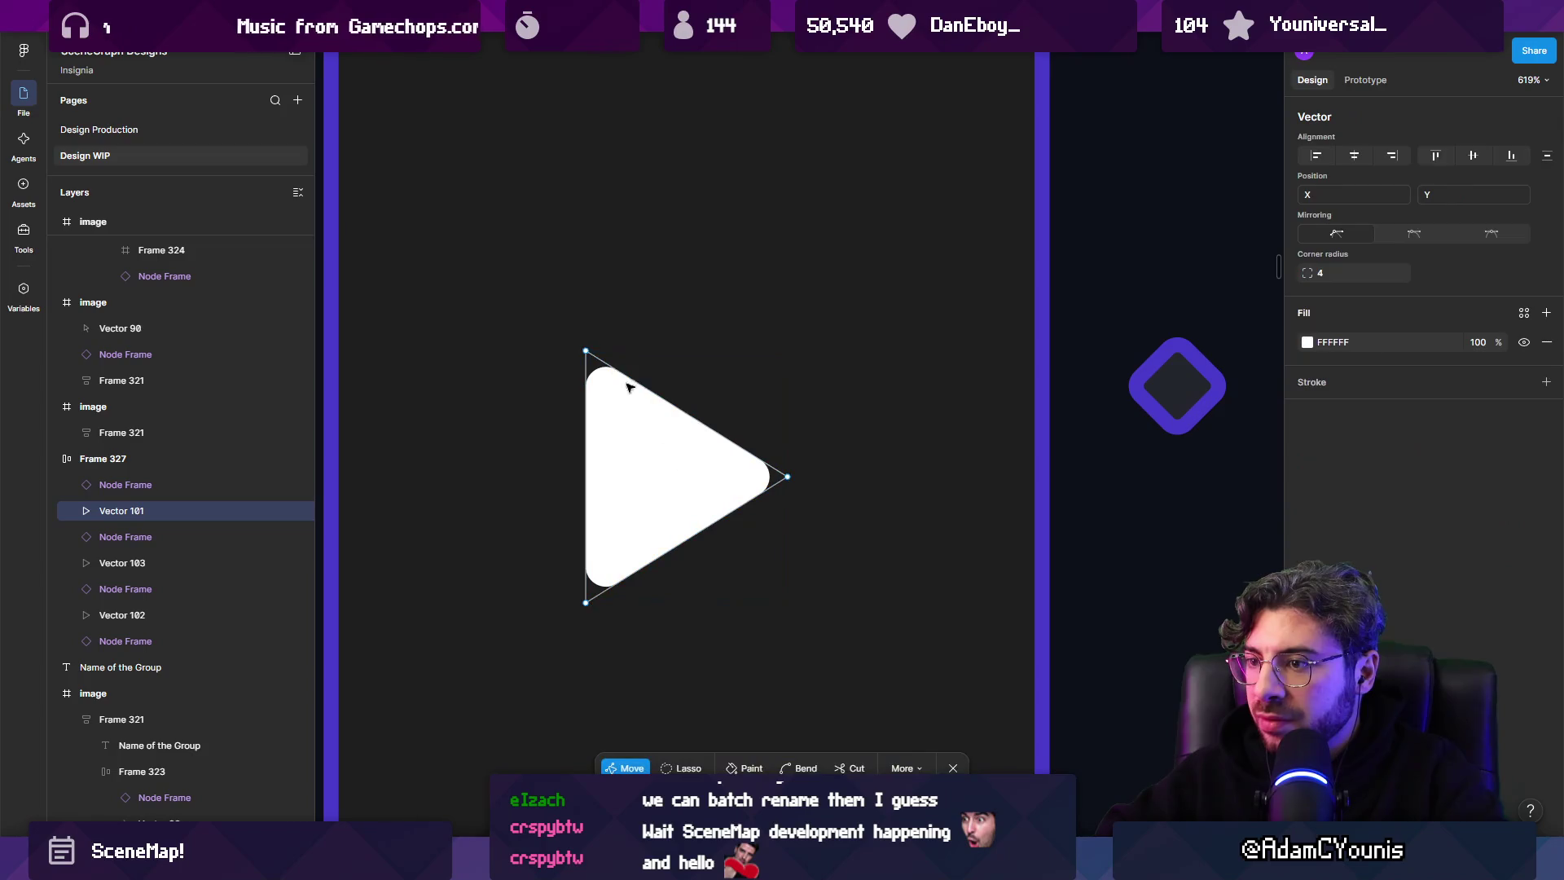
click(585, 603)
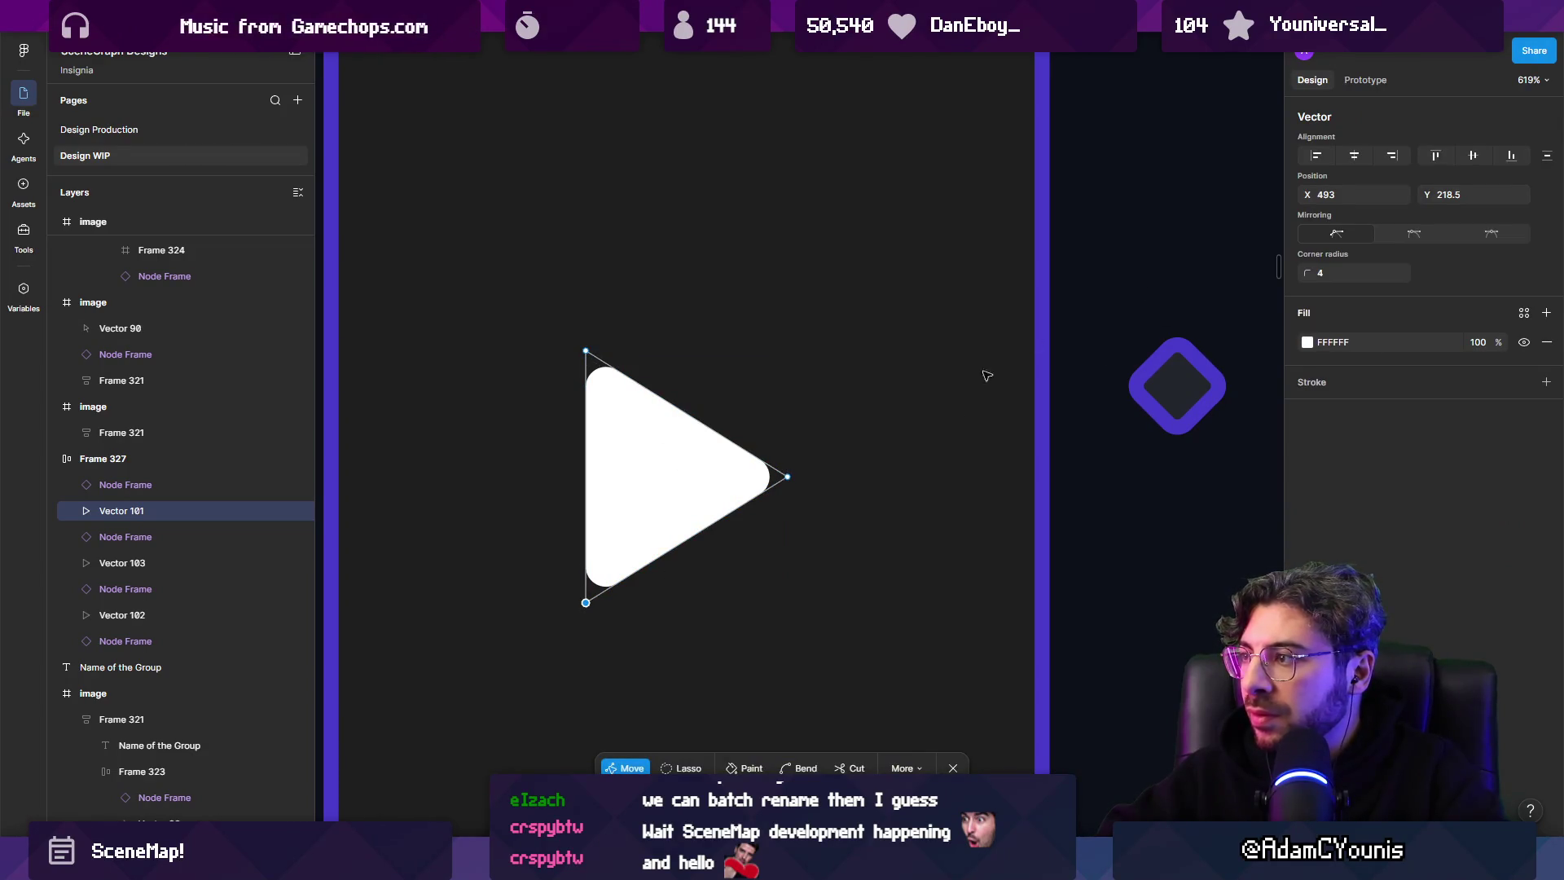
click(787, 476)
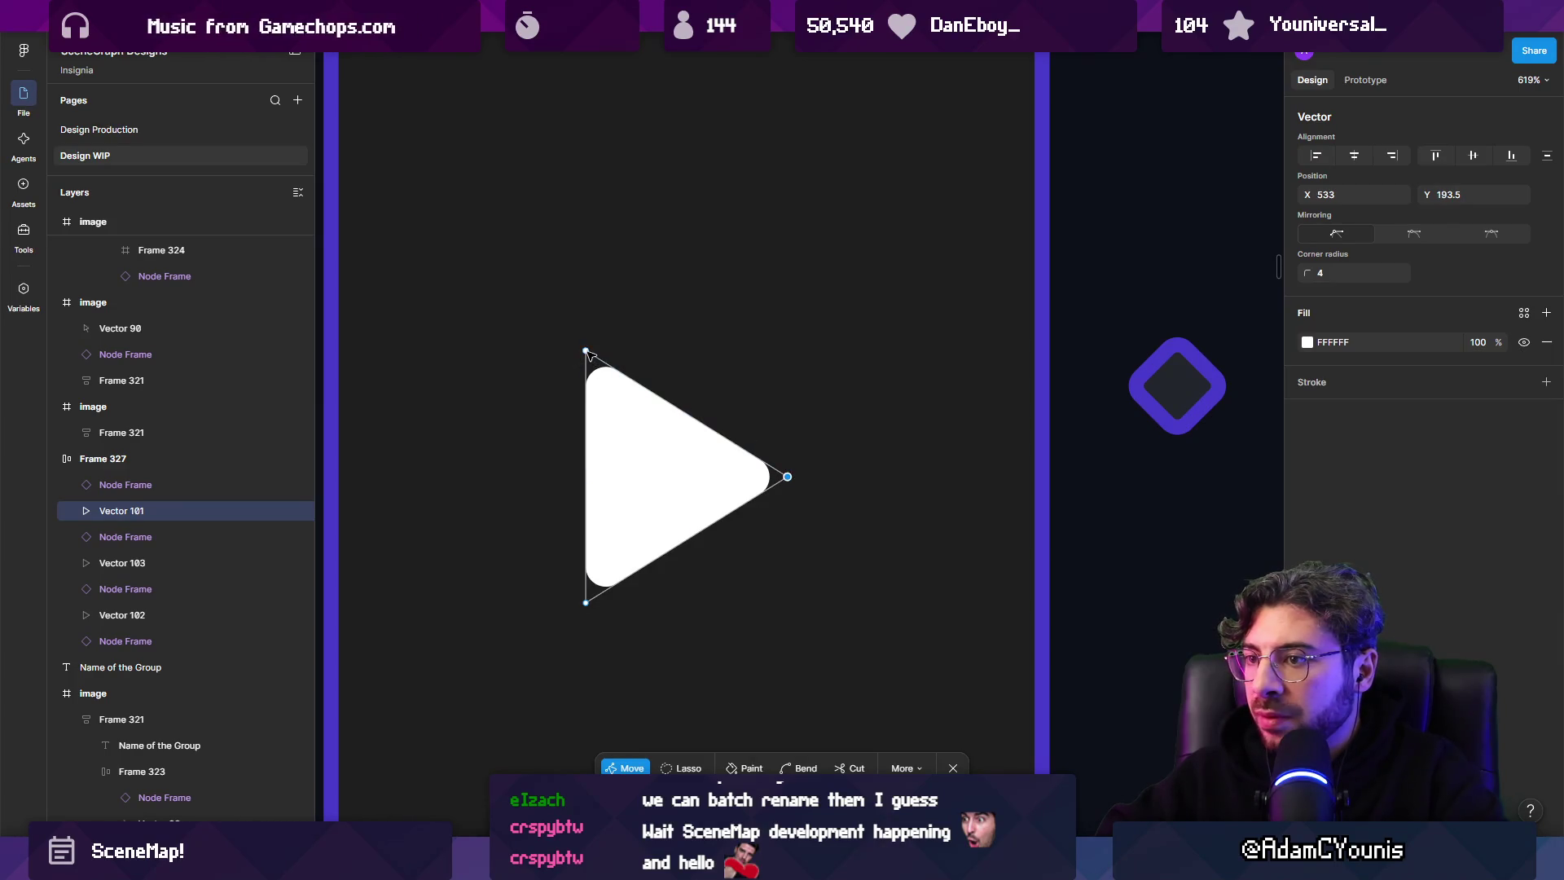
key(Escape)
scroll(668, 446, down, 5)
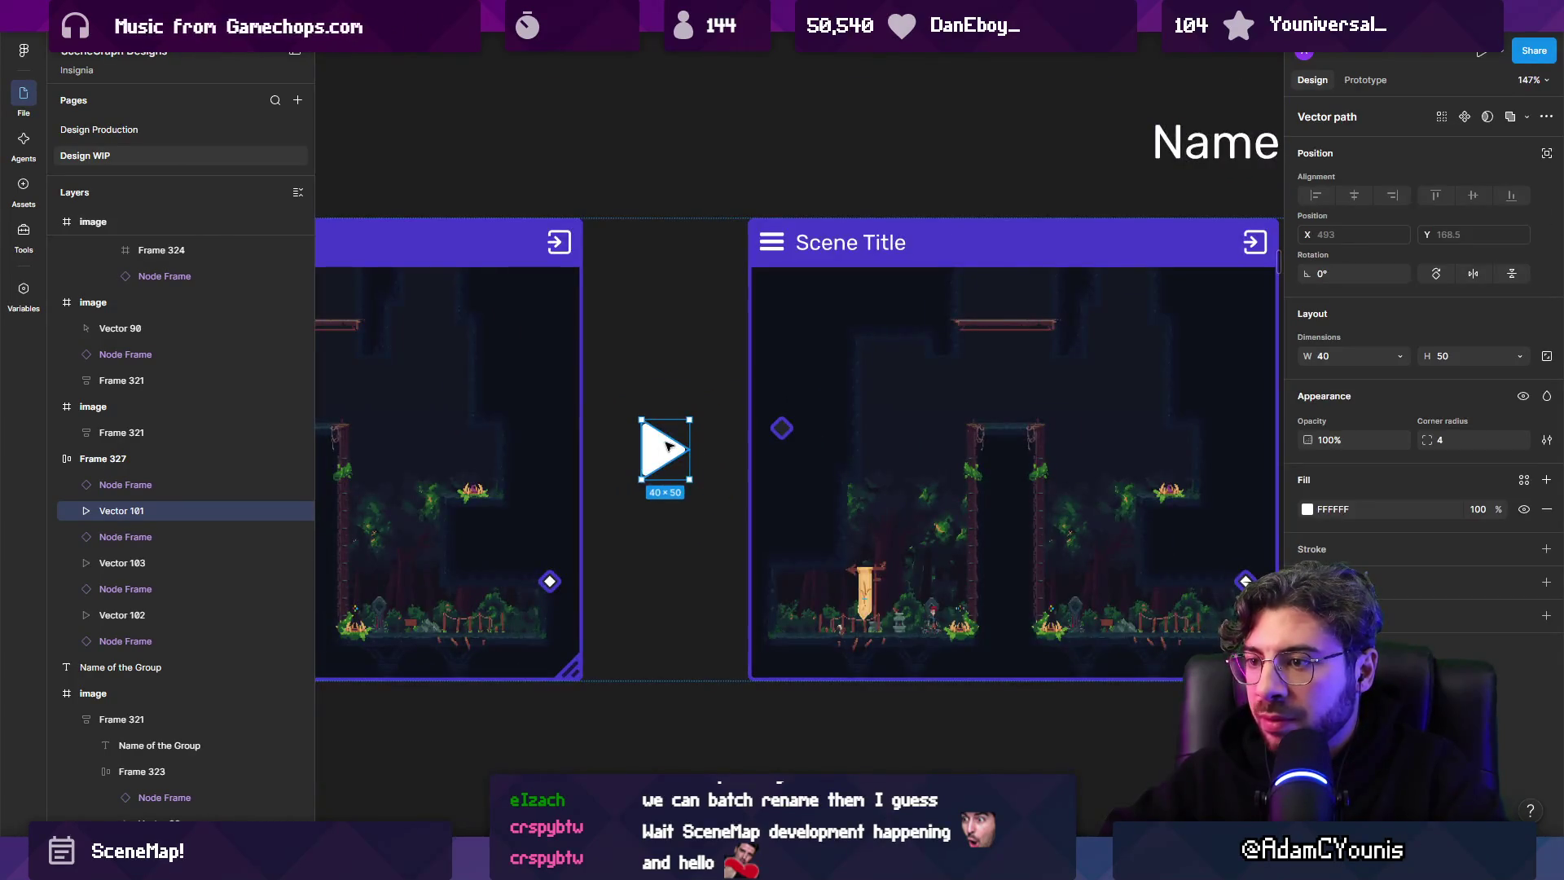
scroll(668, 447, down, 10)
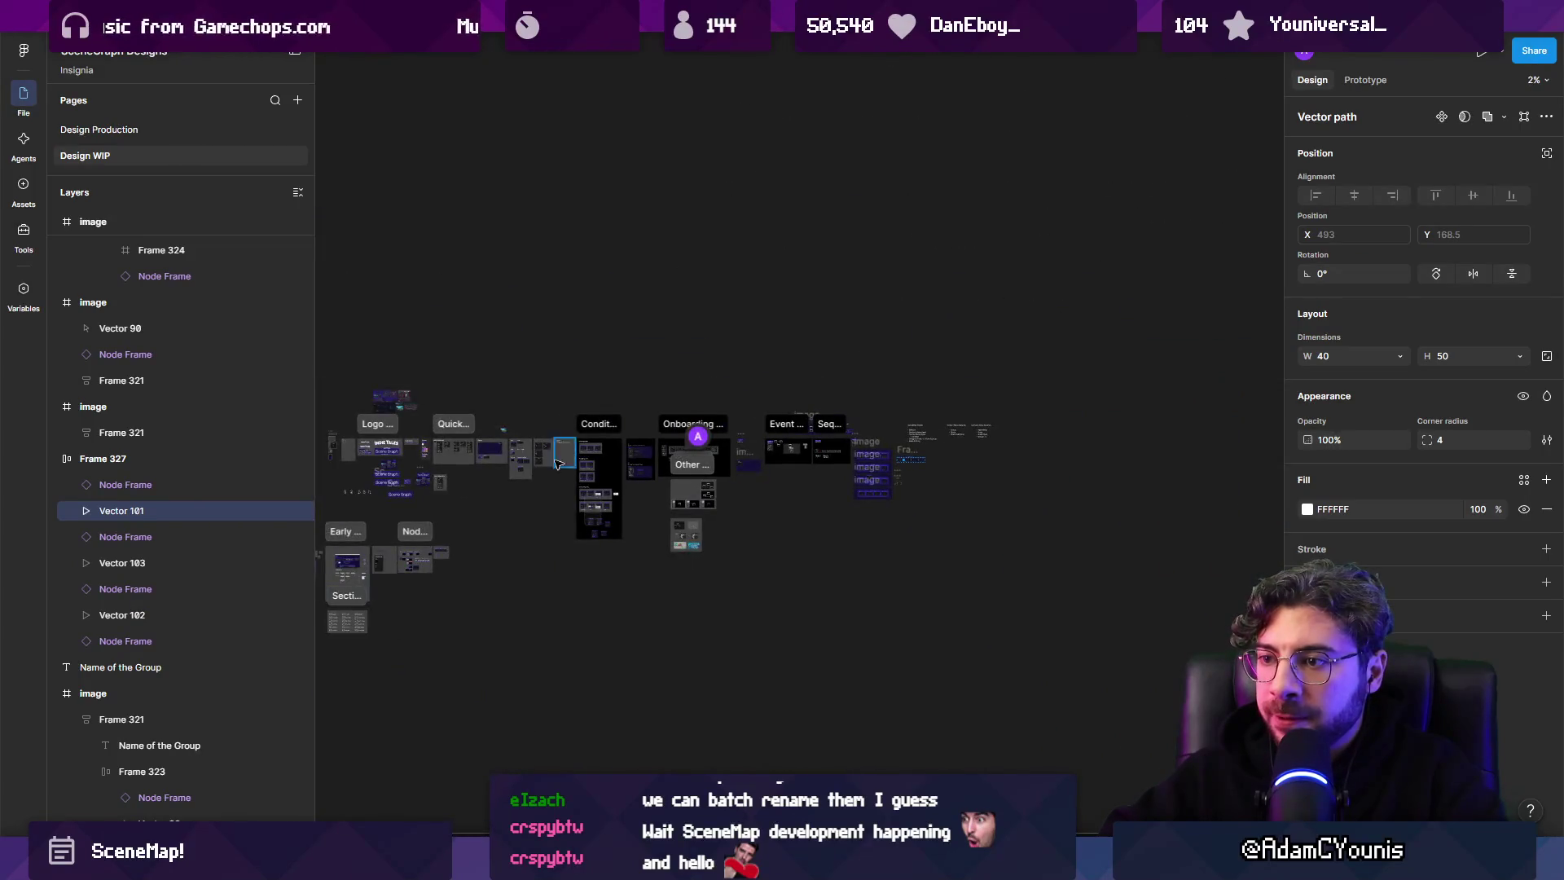
On the Design Production page, separate the play triangle from the camera icon.
click(168, 132)
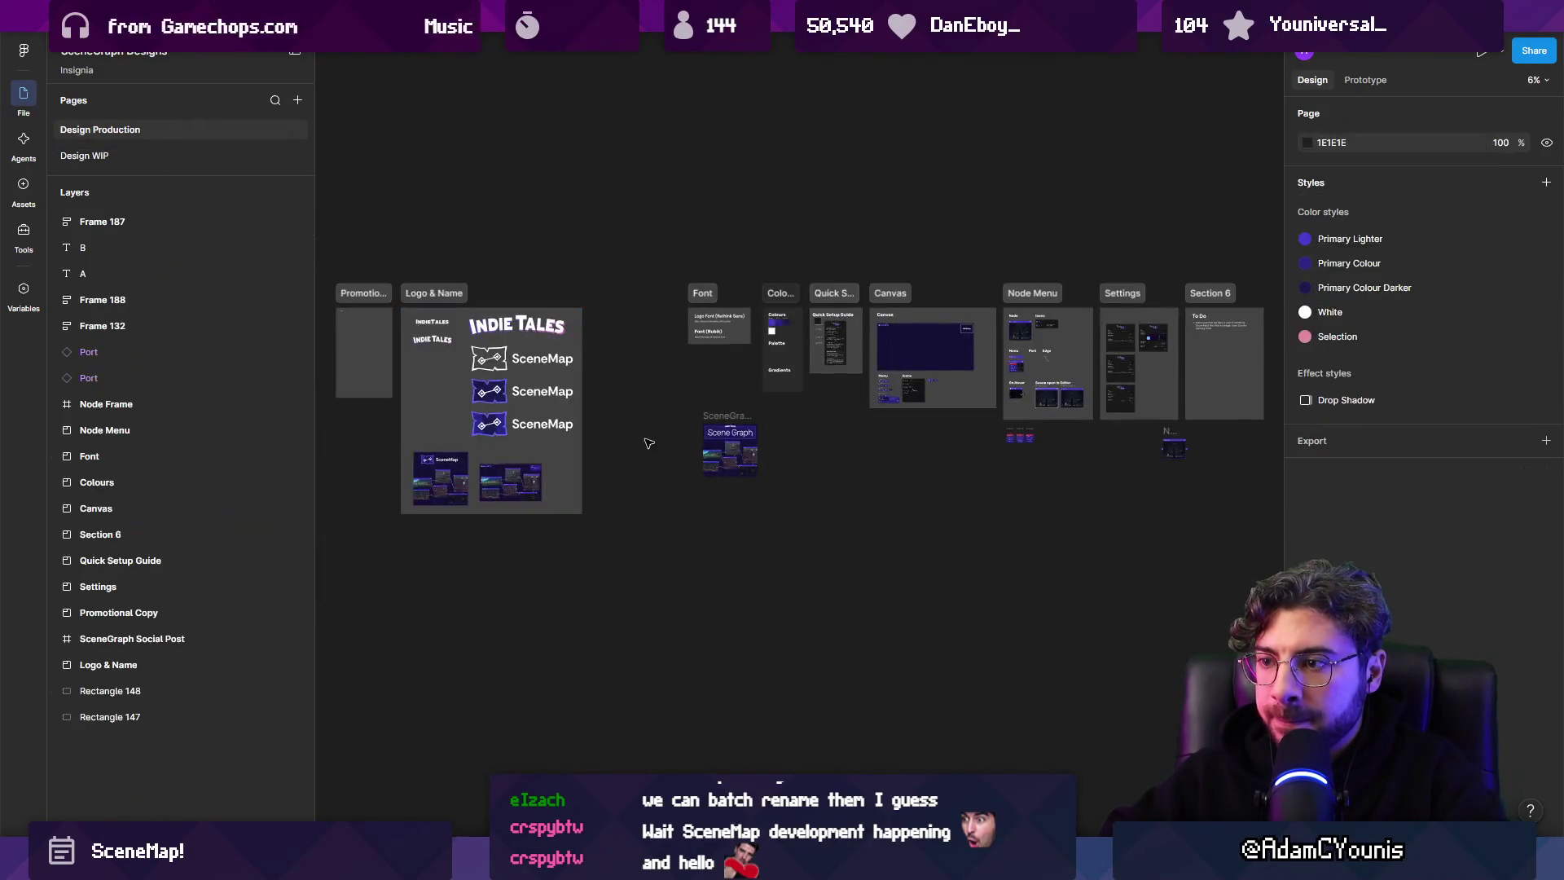
scroll(810, 375, up, 5)
scroll(808, 375, up, 10)
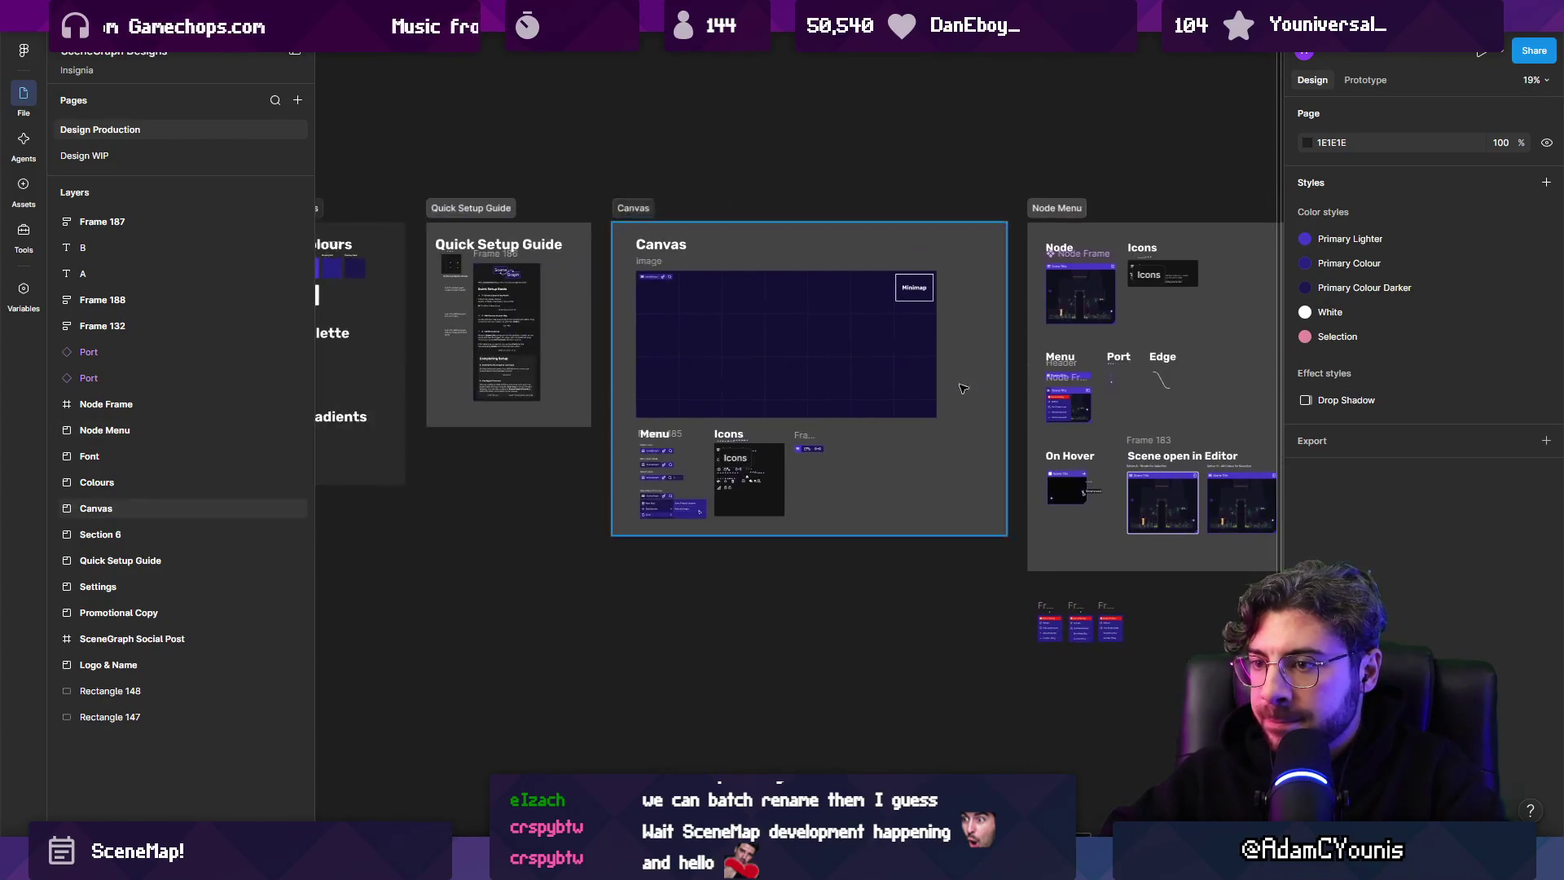
scroll(856, 342, up, 5)
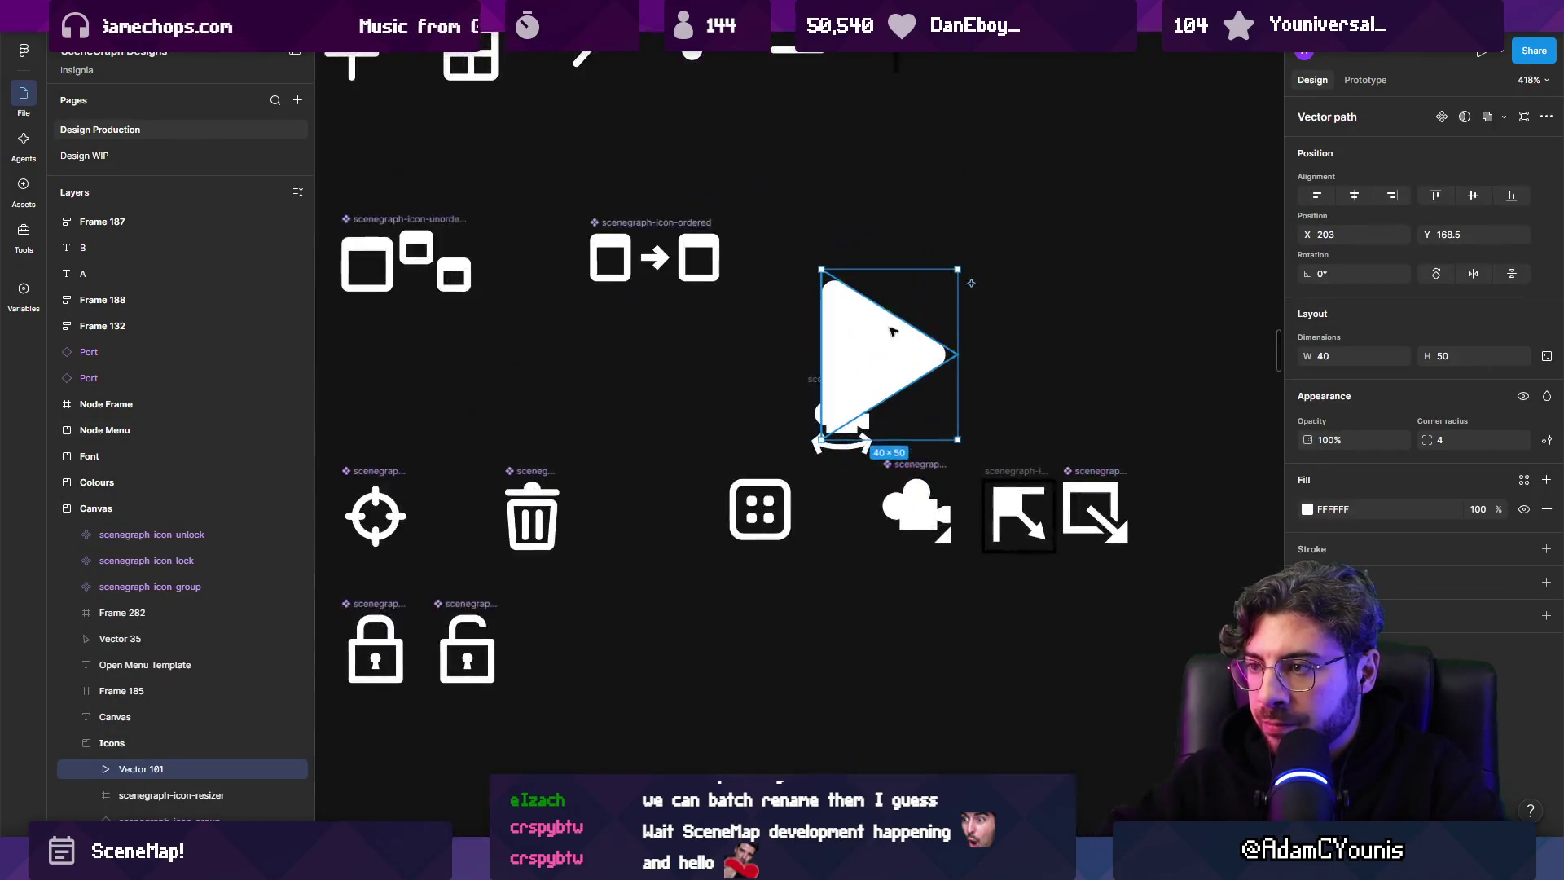
mouse_move(872, 349)
mouse_down()
mouse_move(843, 651)
mouse_move(920, 587)
mouse_up()
mouse_move(913, 275)
mouse_down()
mouse_move(803, 275)
mouse_move(995, 252)
mouse_up()
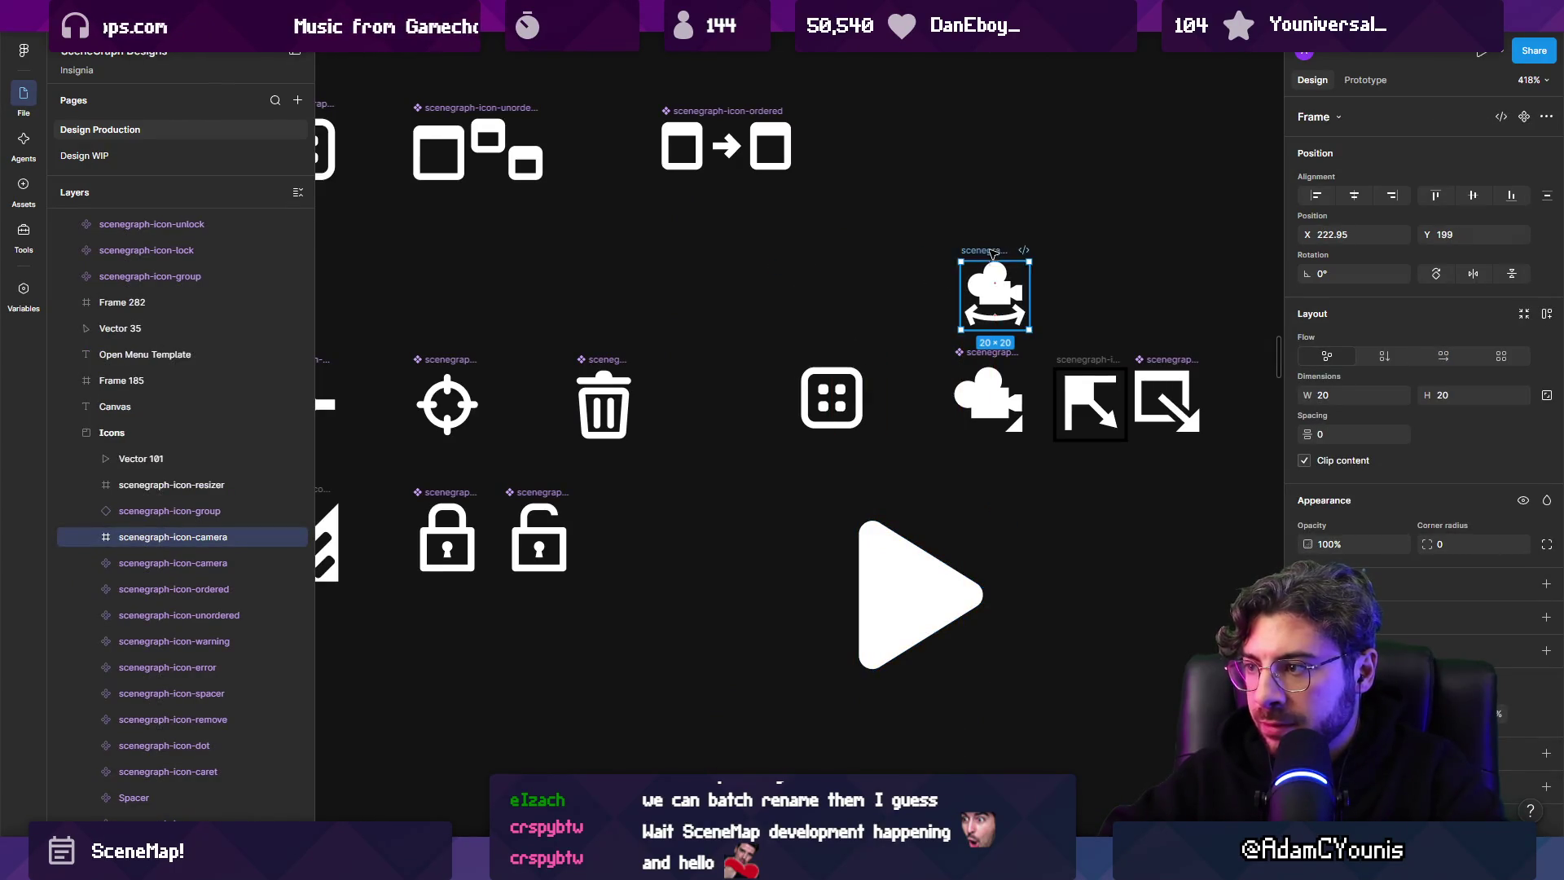
scroll(814, 488, down, 2)
scroll(815, 489, right, 2)
Turn the play triangle into a component named scenemap-icon-order-arrow.
click(756, 501)
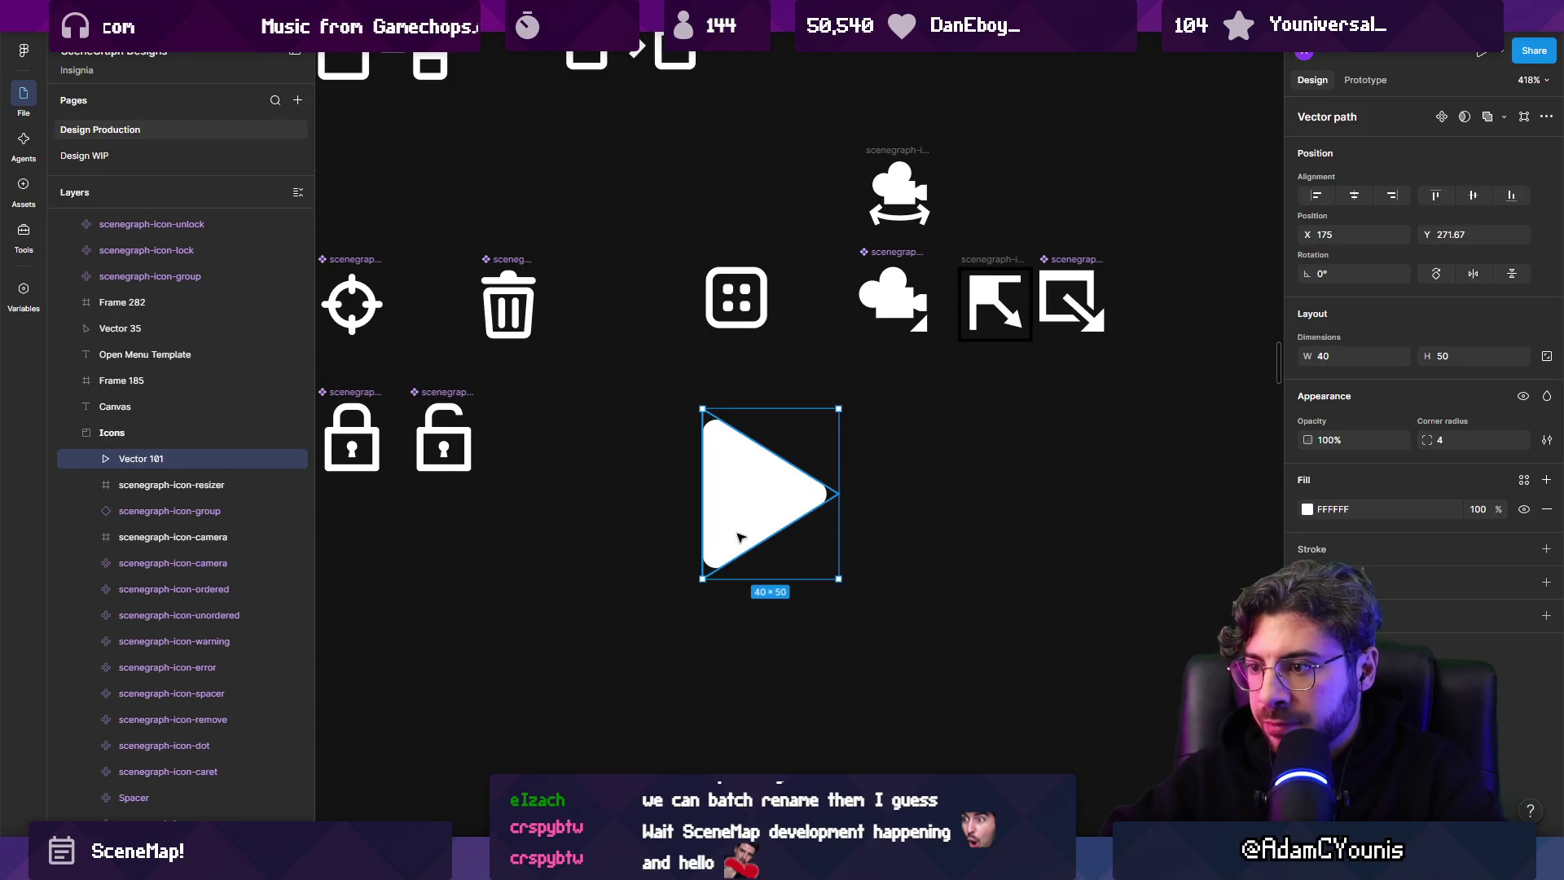
right_click(740, 536)
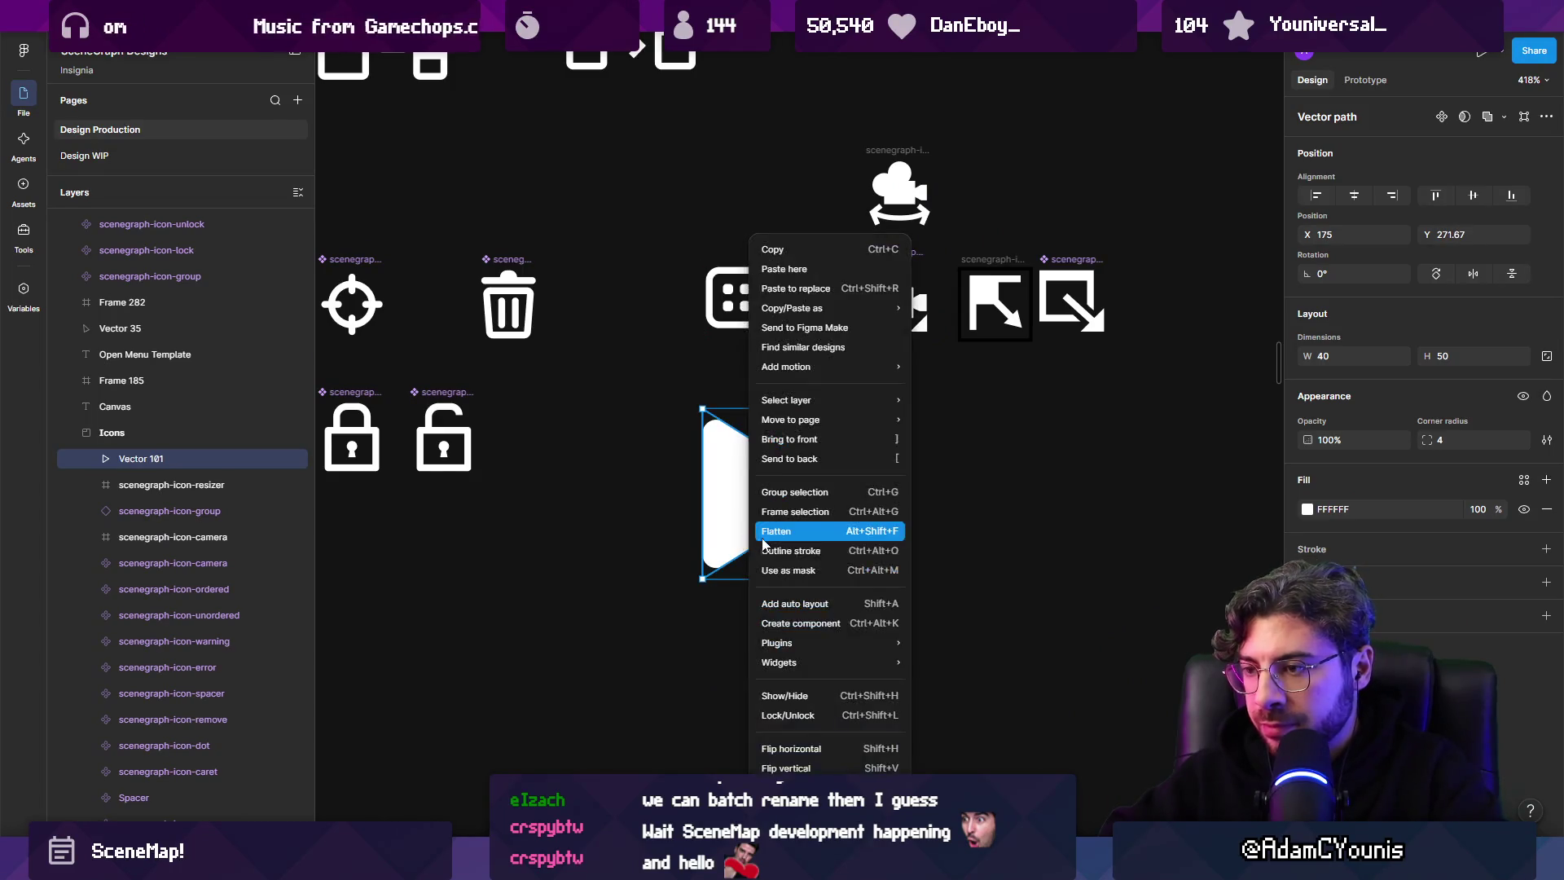
click(825, 625)
text(scene)
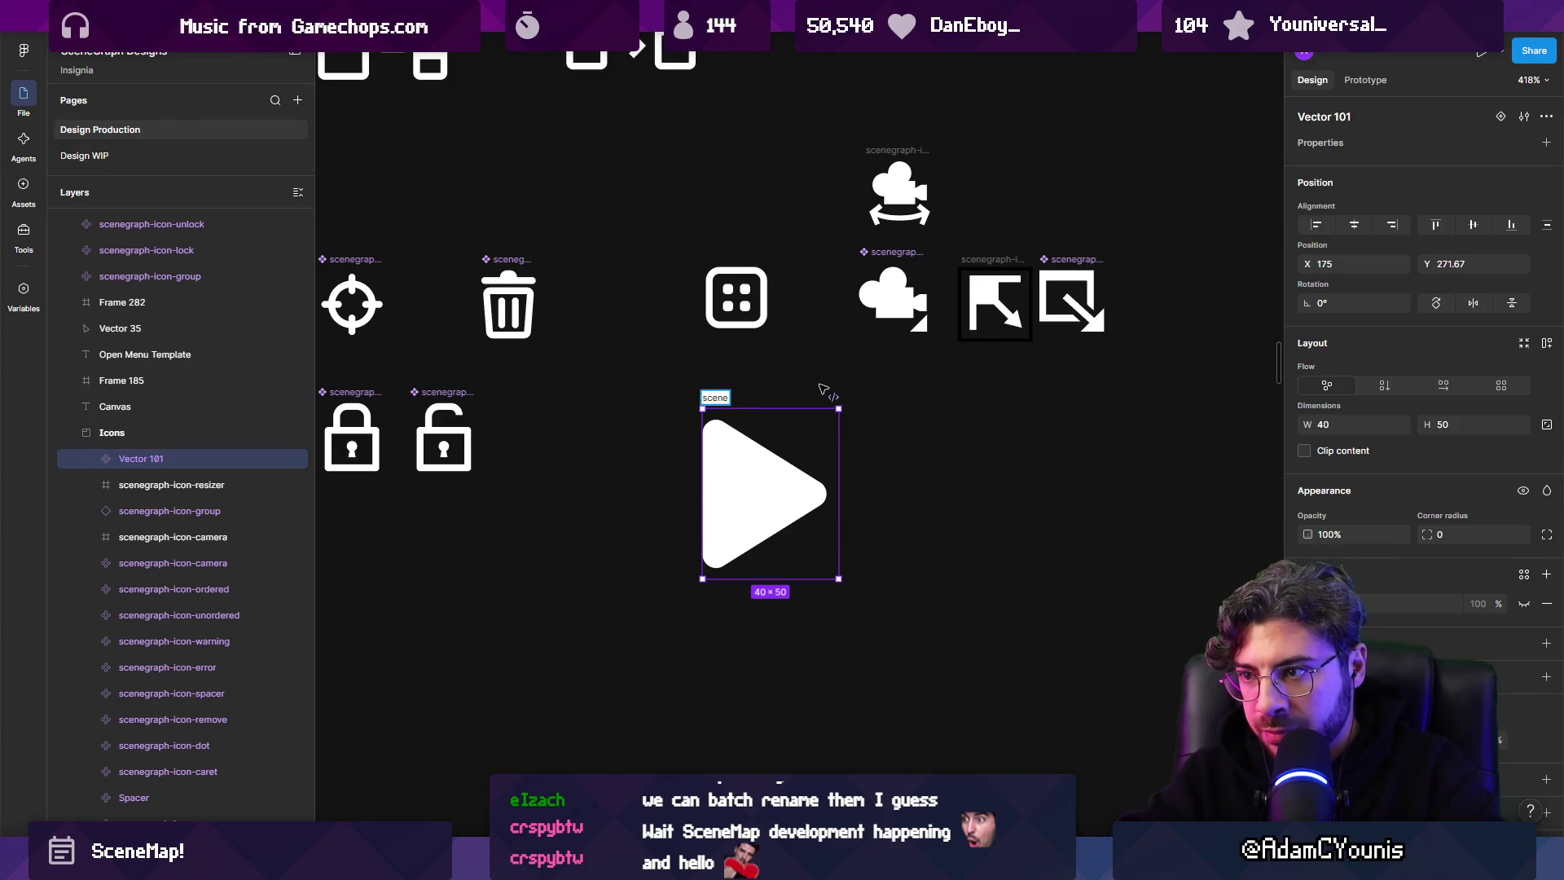
text(map-or)
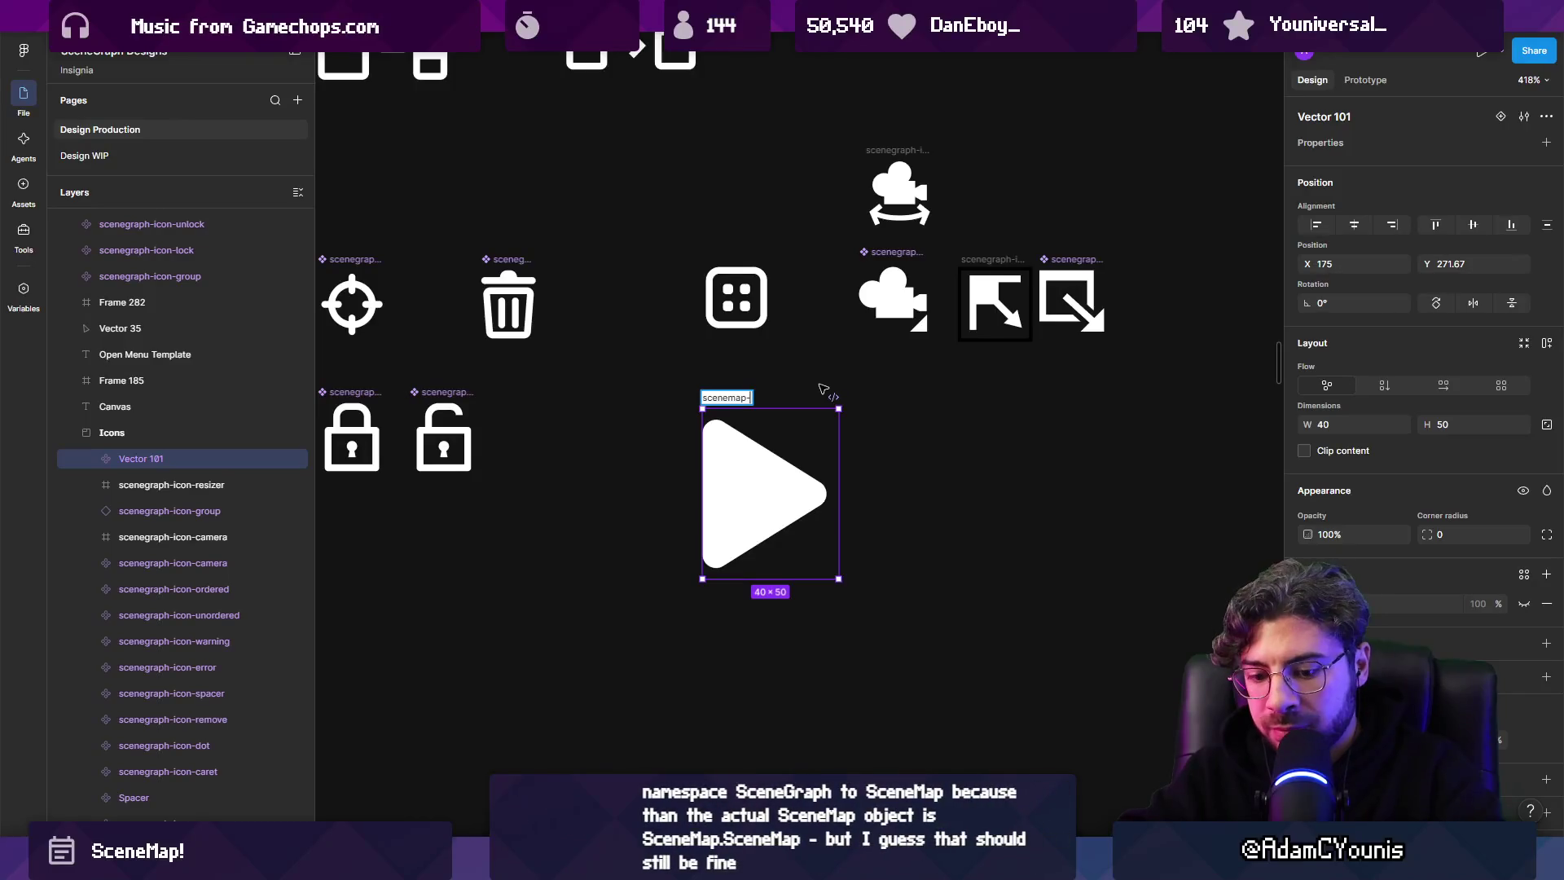
text(der-arreow)
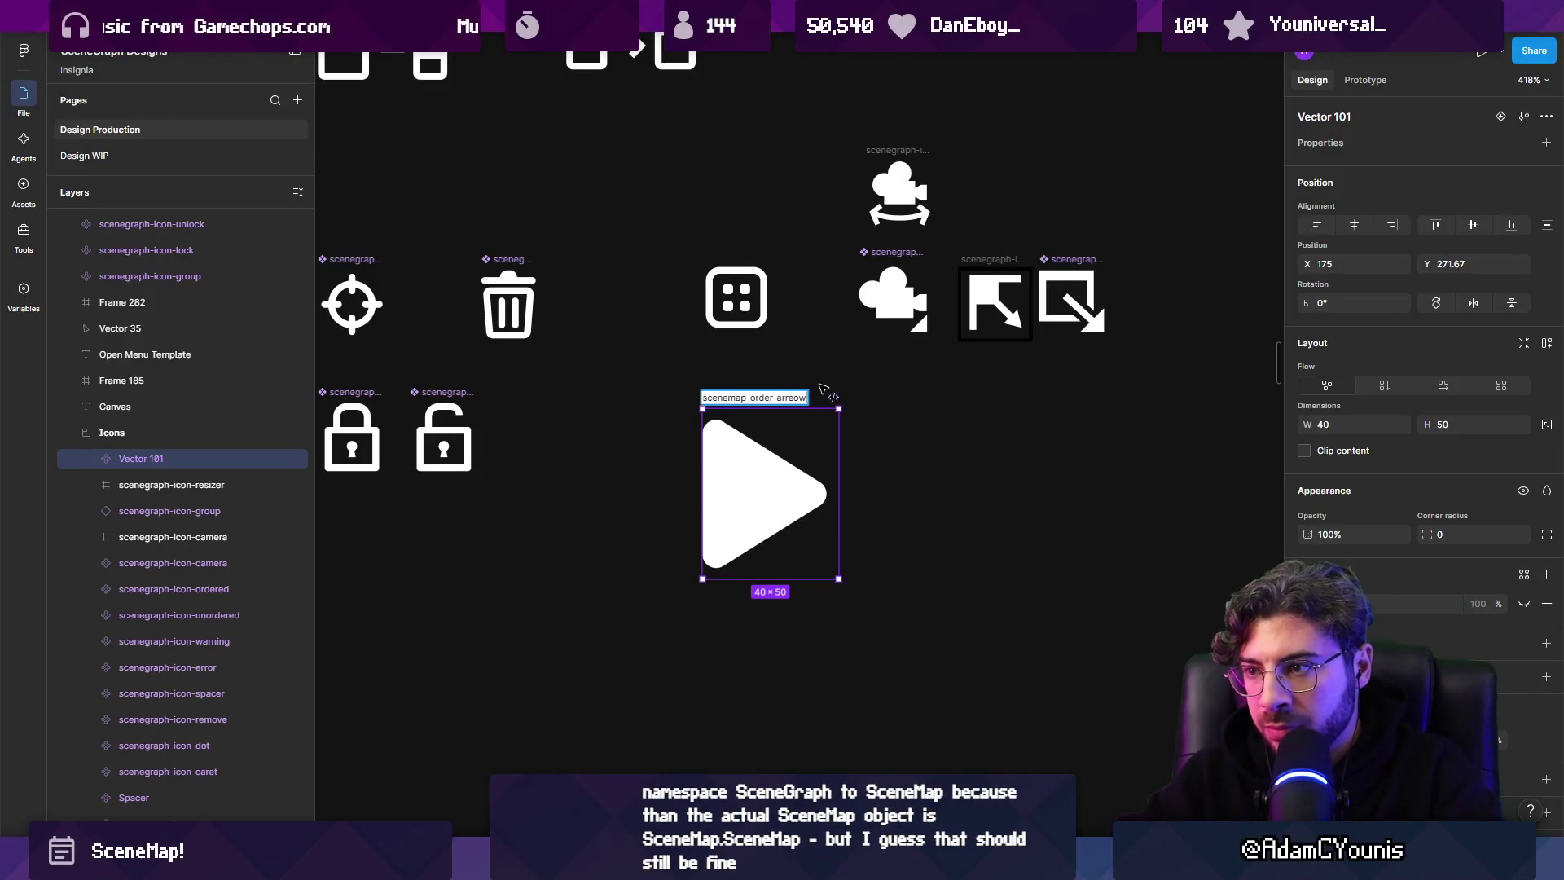
key(ctrl+Left)
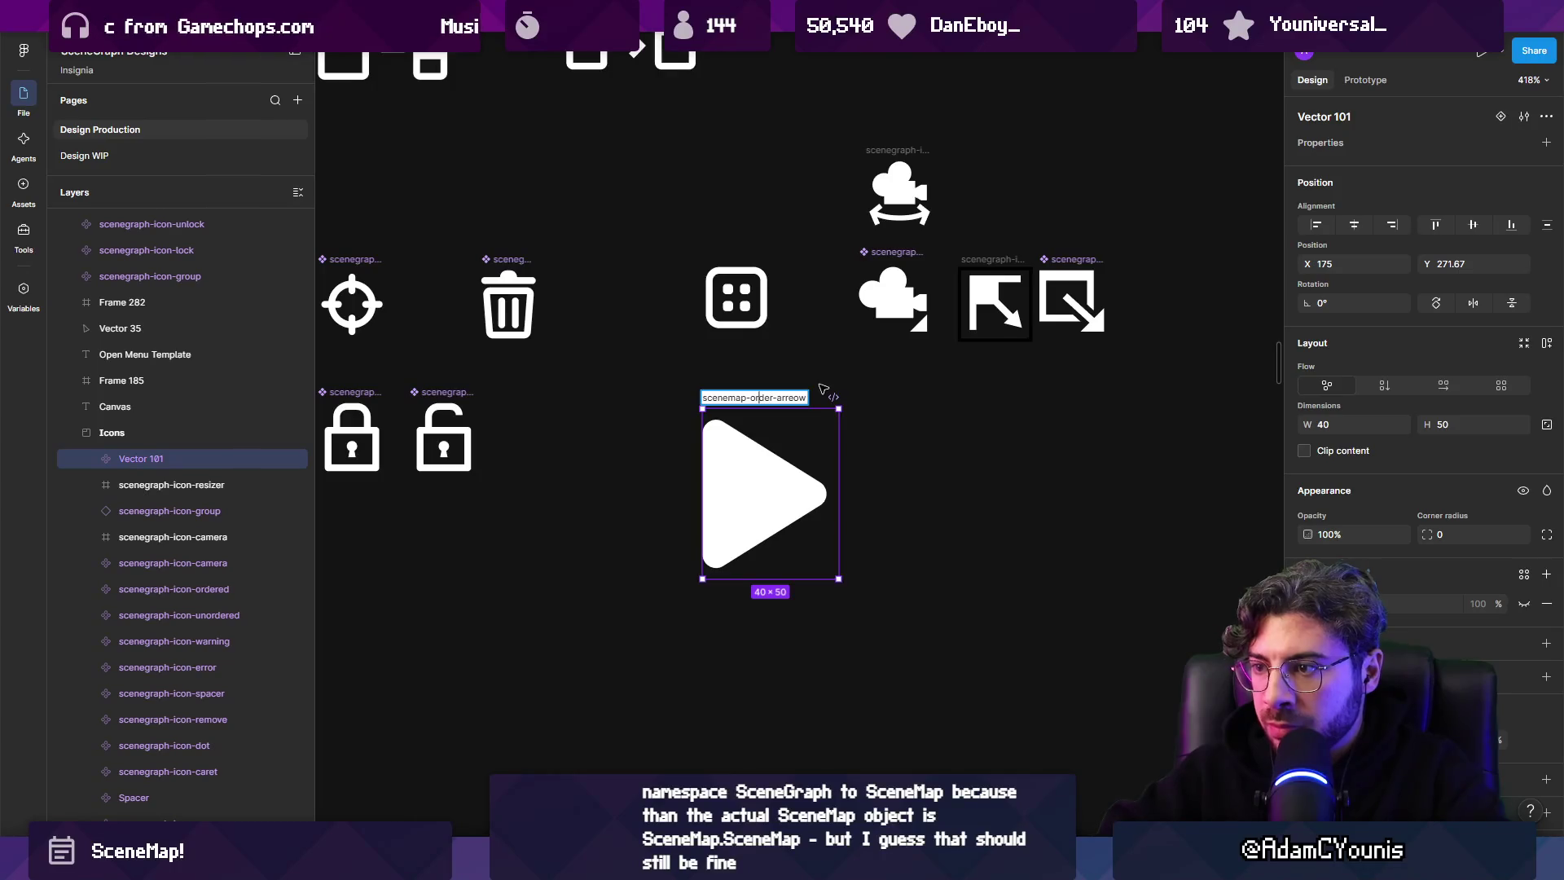
text(icon-)
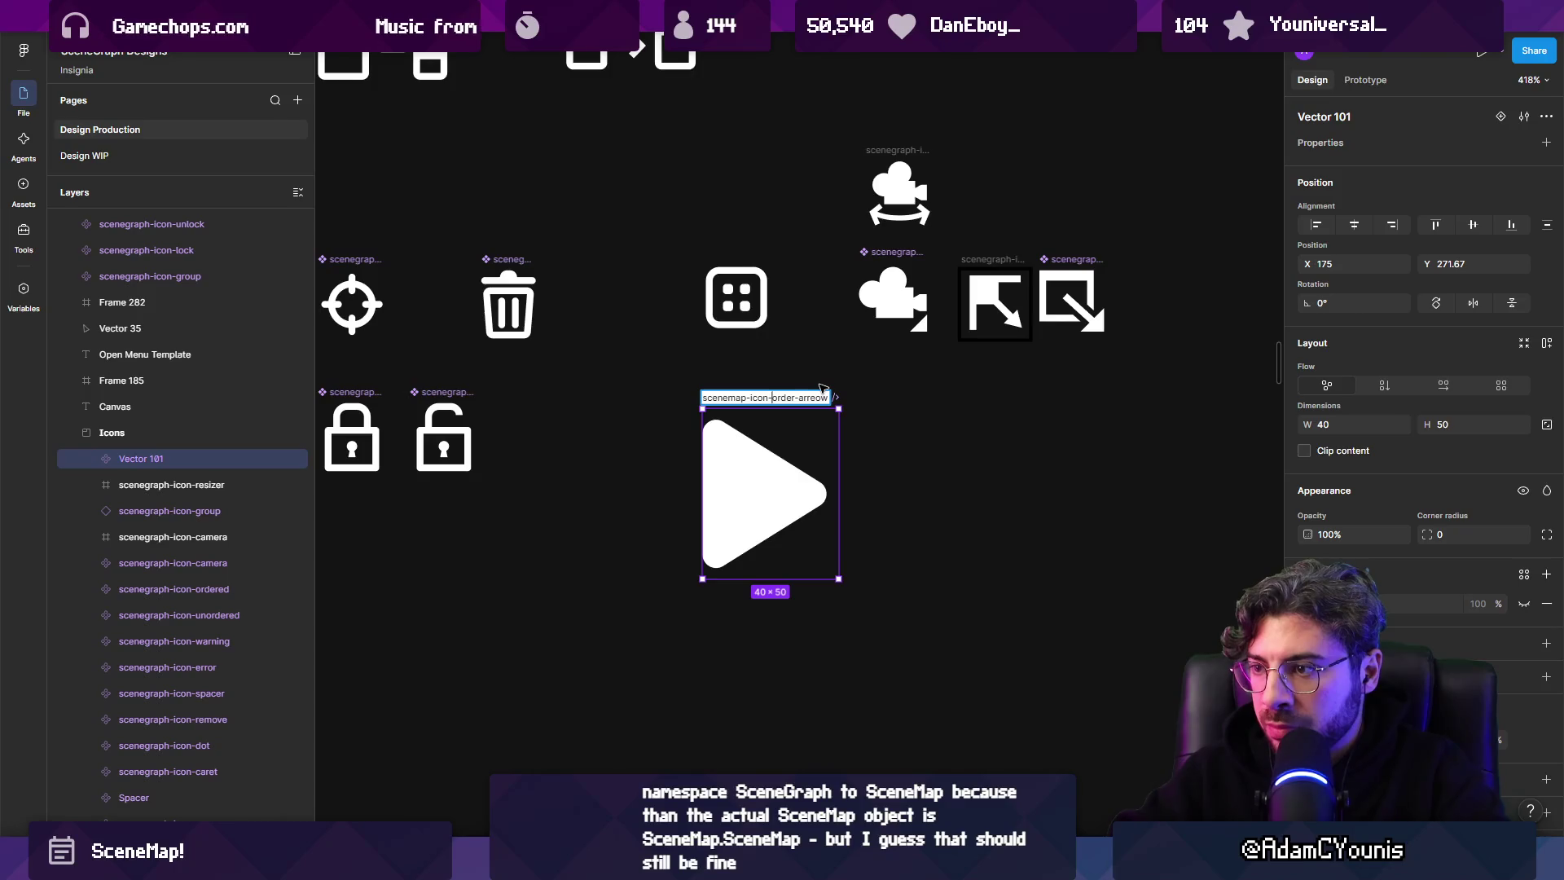
key(Right)
key(Right)
key(Right)
key(Return)
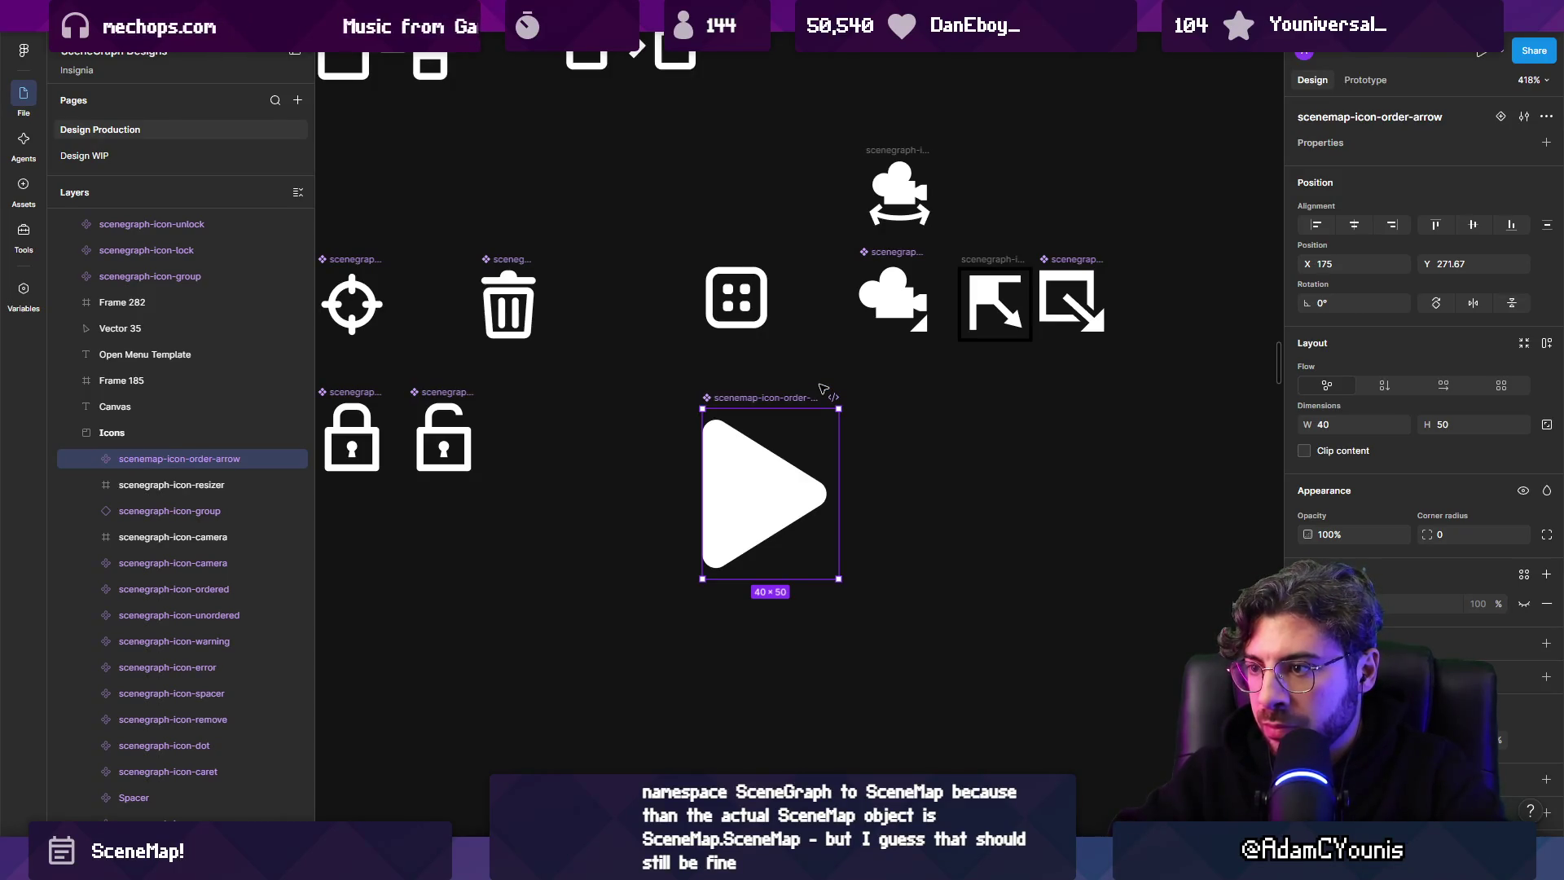
Replace the scenemap prefix so the component is named scenegraph-icon-order-arrow.
double_click(741, 400)
double_click(733, 397)
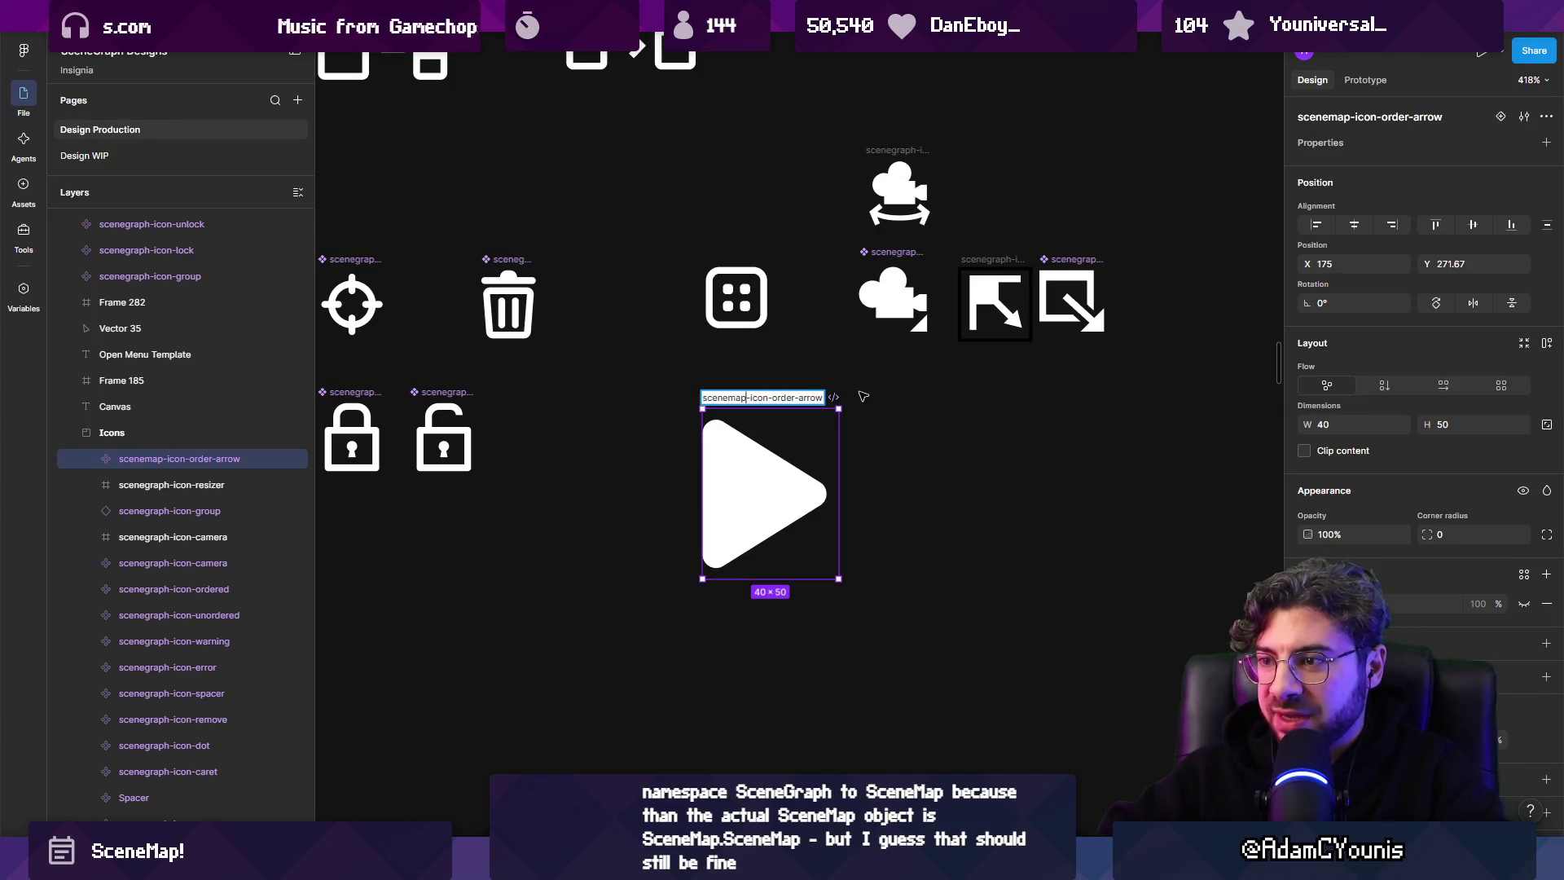
text(scenegraph)
key(Return)
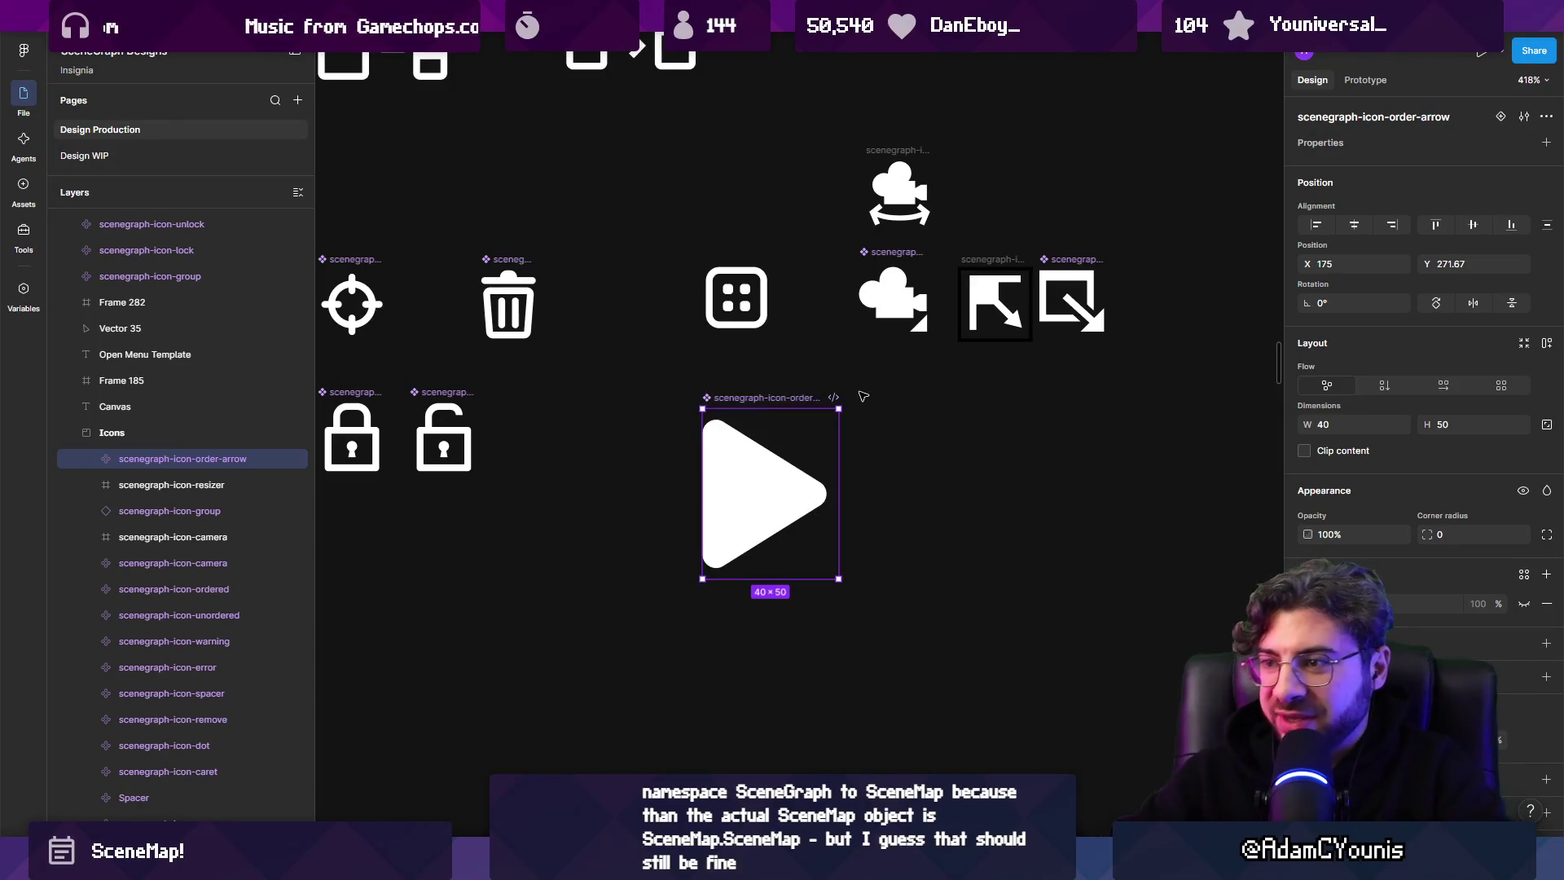
Check the export scale and export the icon as scenegraph-icon-order-arrow.png.
scroll(1303, 603, down, 3)
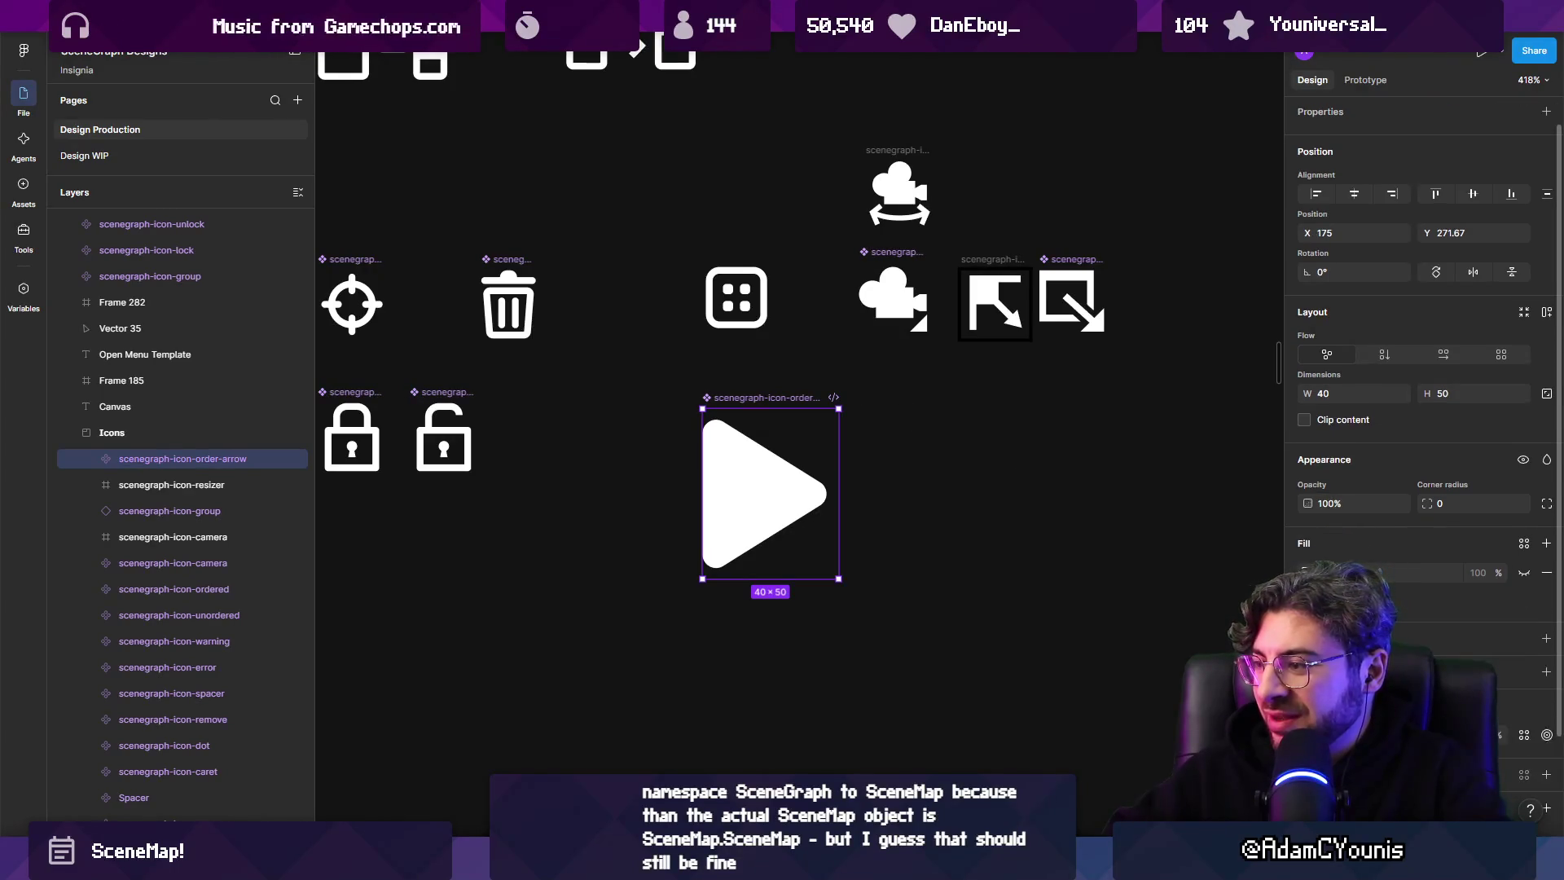
click(1352, 723)
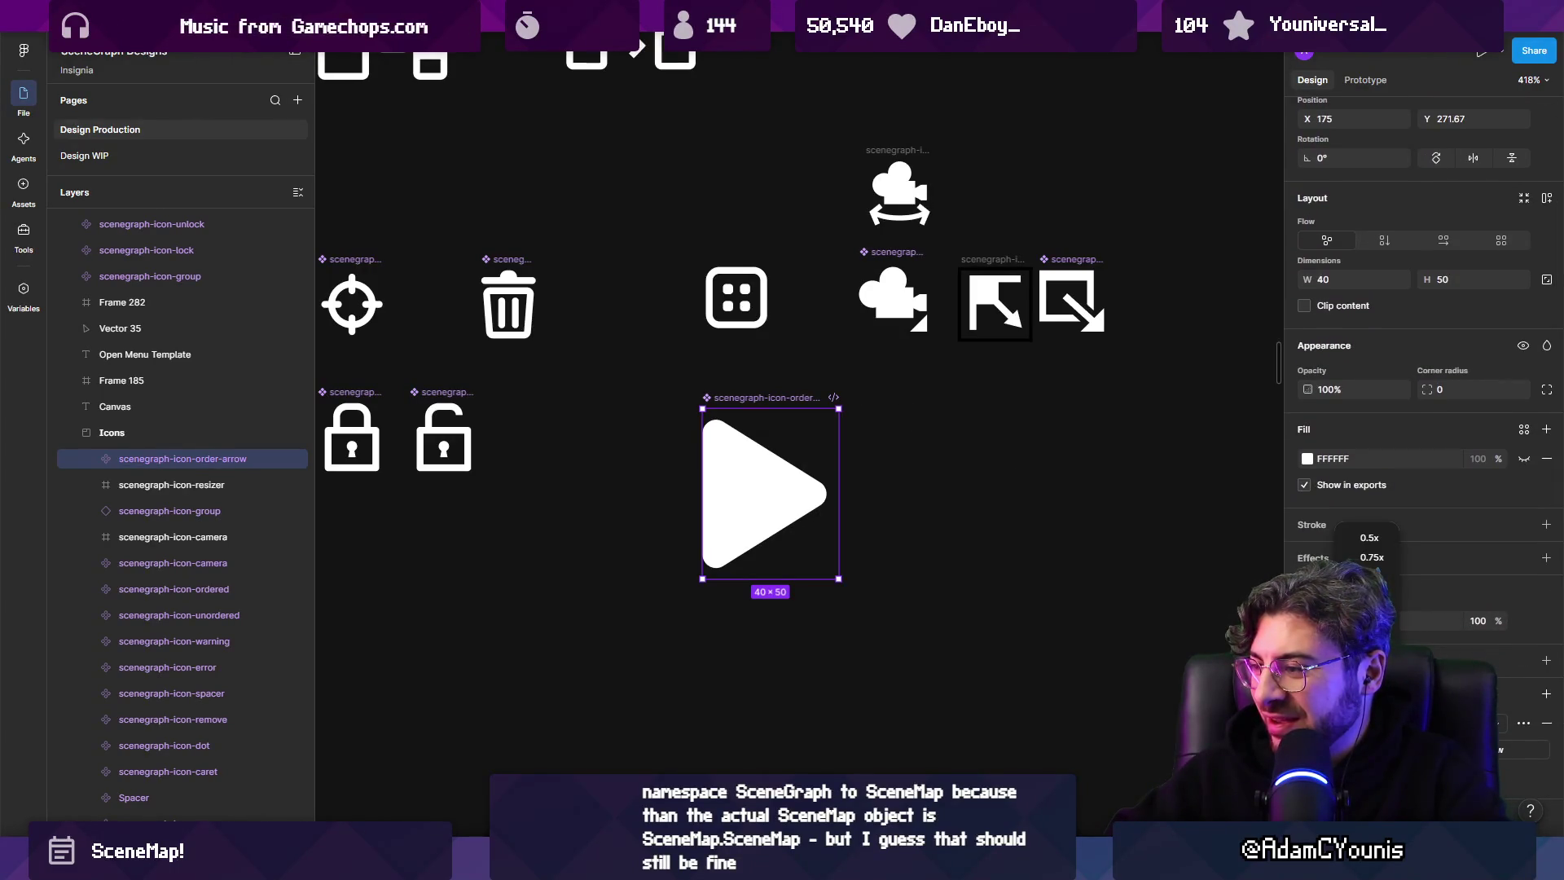
key(Escape)
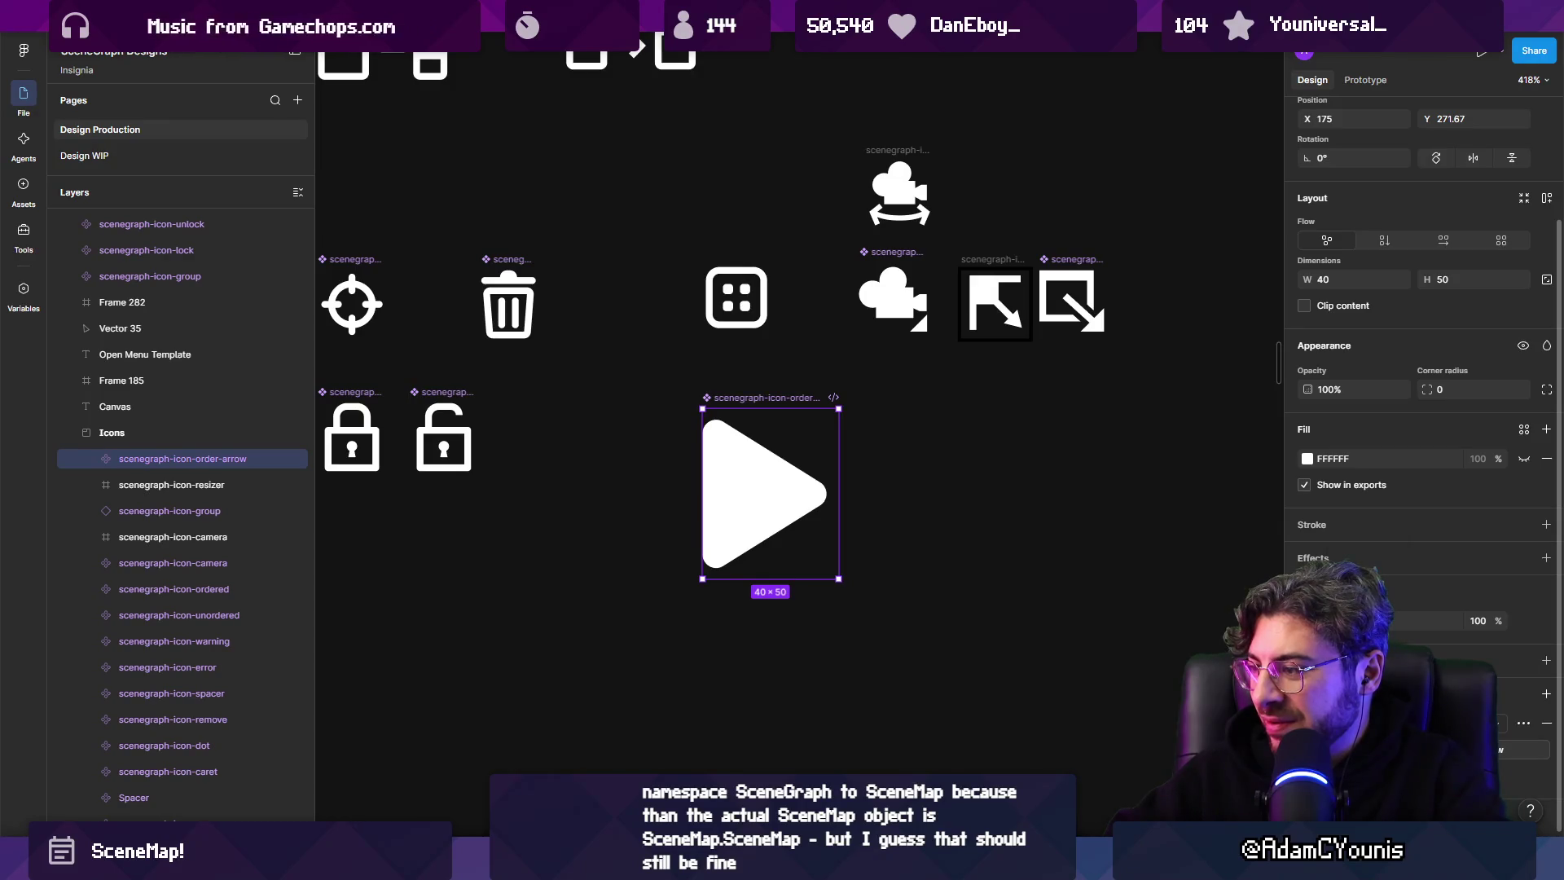
click(1400, 749)
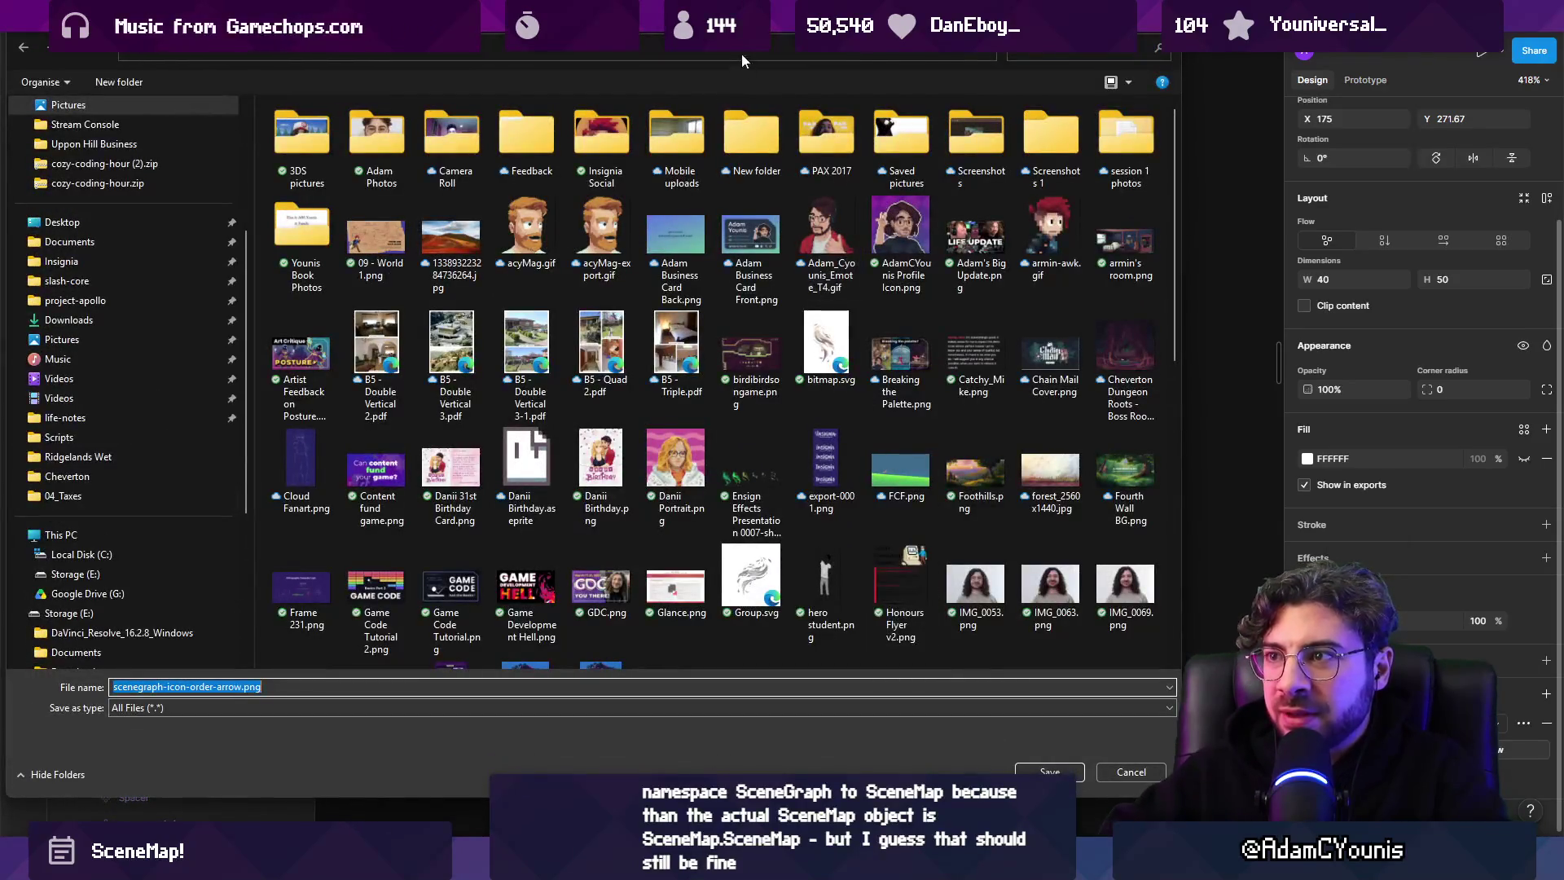
mouse_move(509, 61)
mouse_down()
mouse_move(248, 126)
mouse_move(0, 122)
mouse_up()
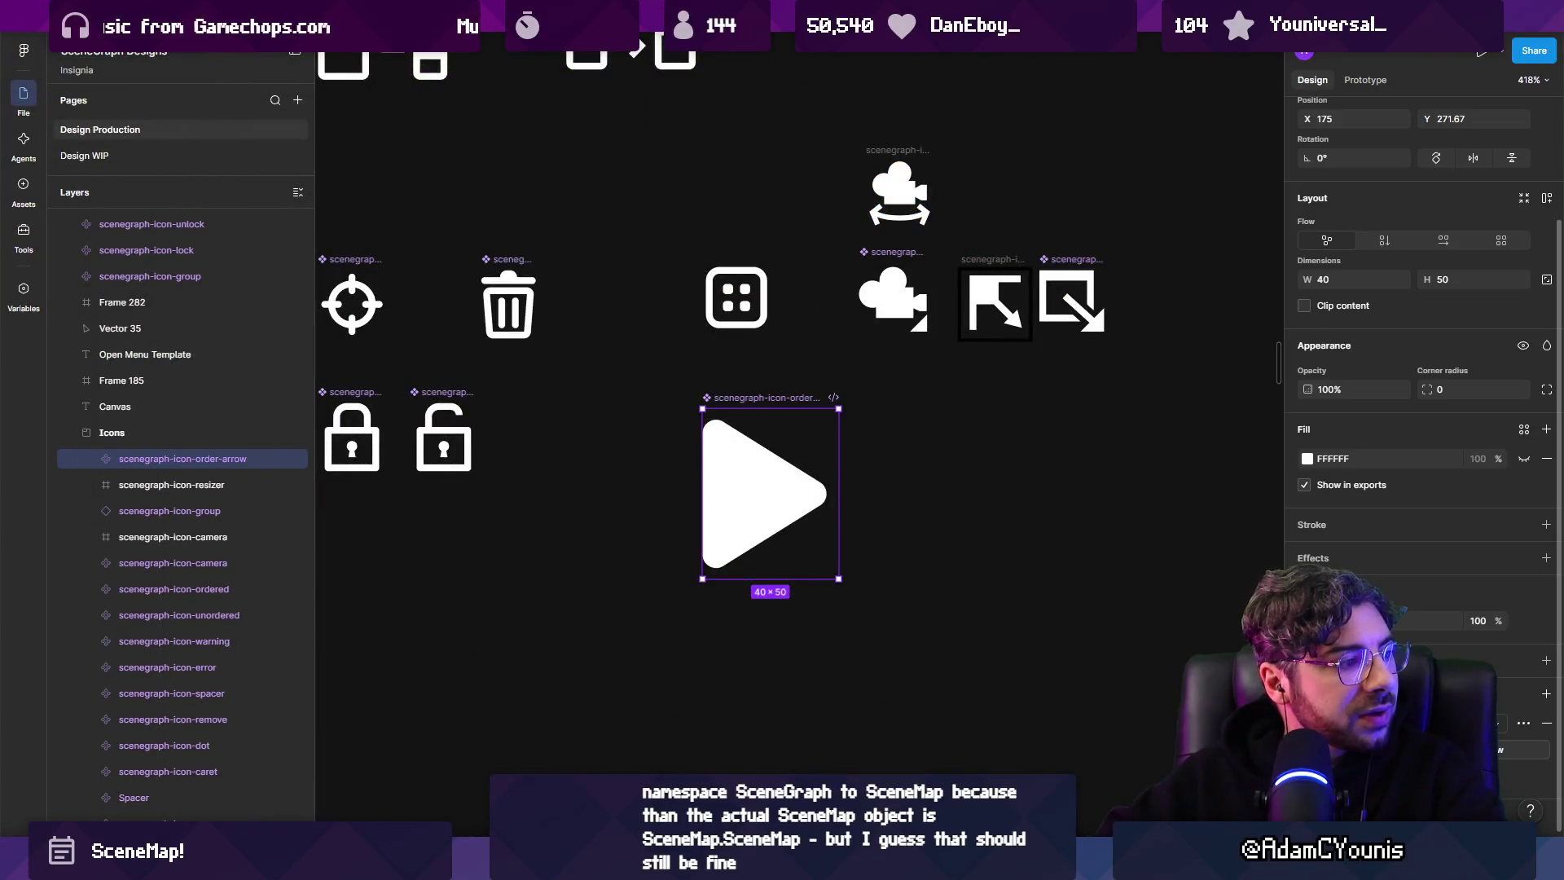
Reveal a Resources icon's folder in the file explorer, then return to Figma.
key(alt+Tab)
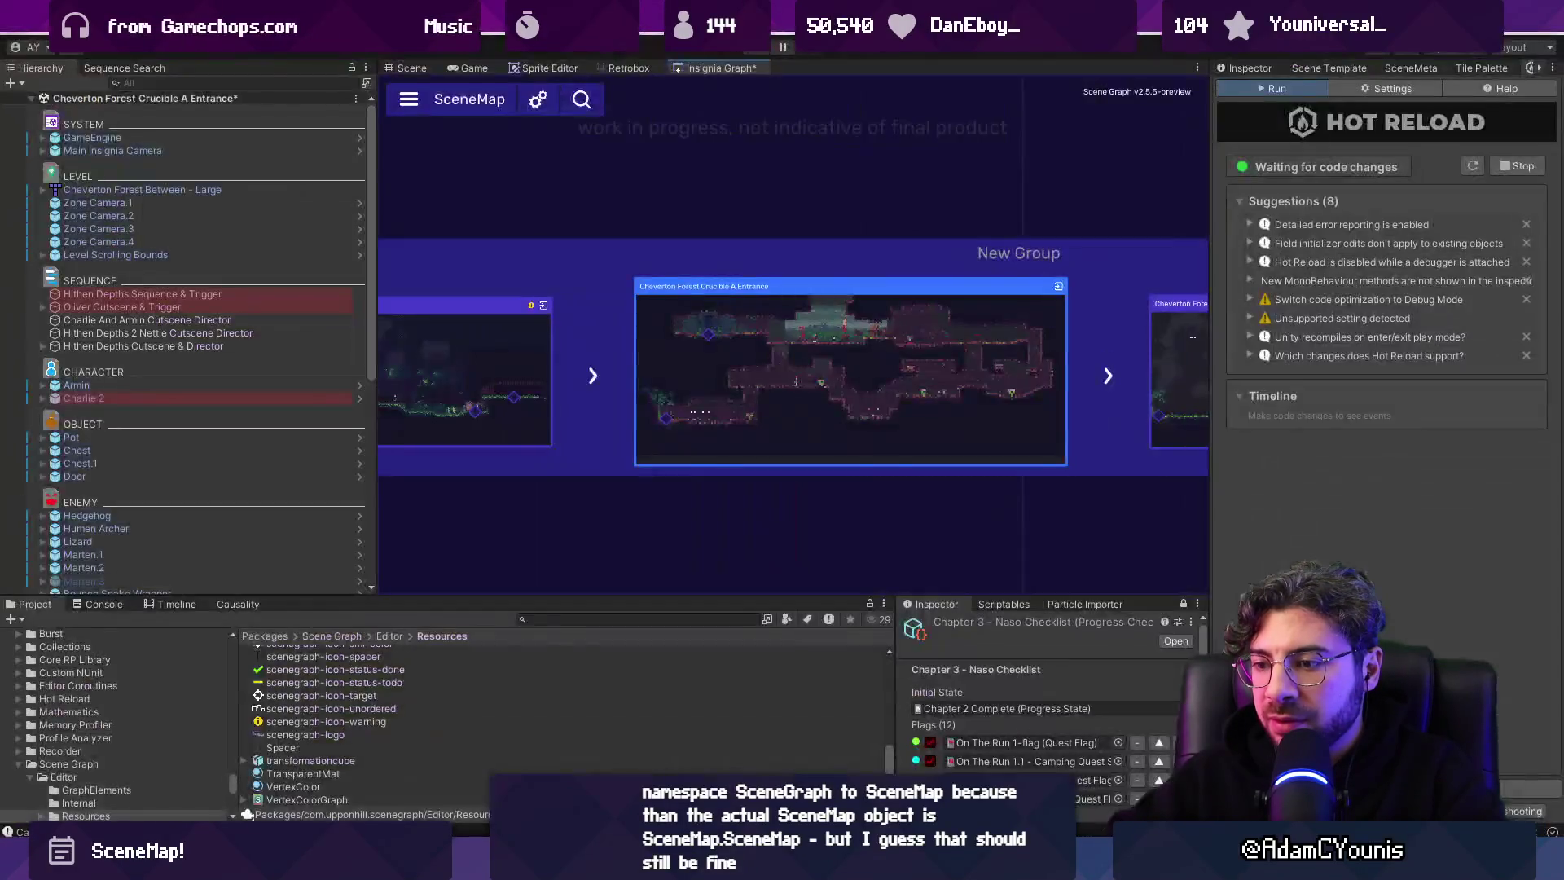
click(399, 686)
right_click(399, 687)
click(441, 216)
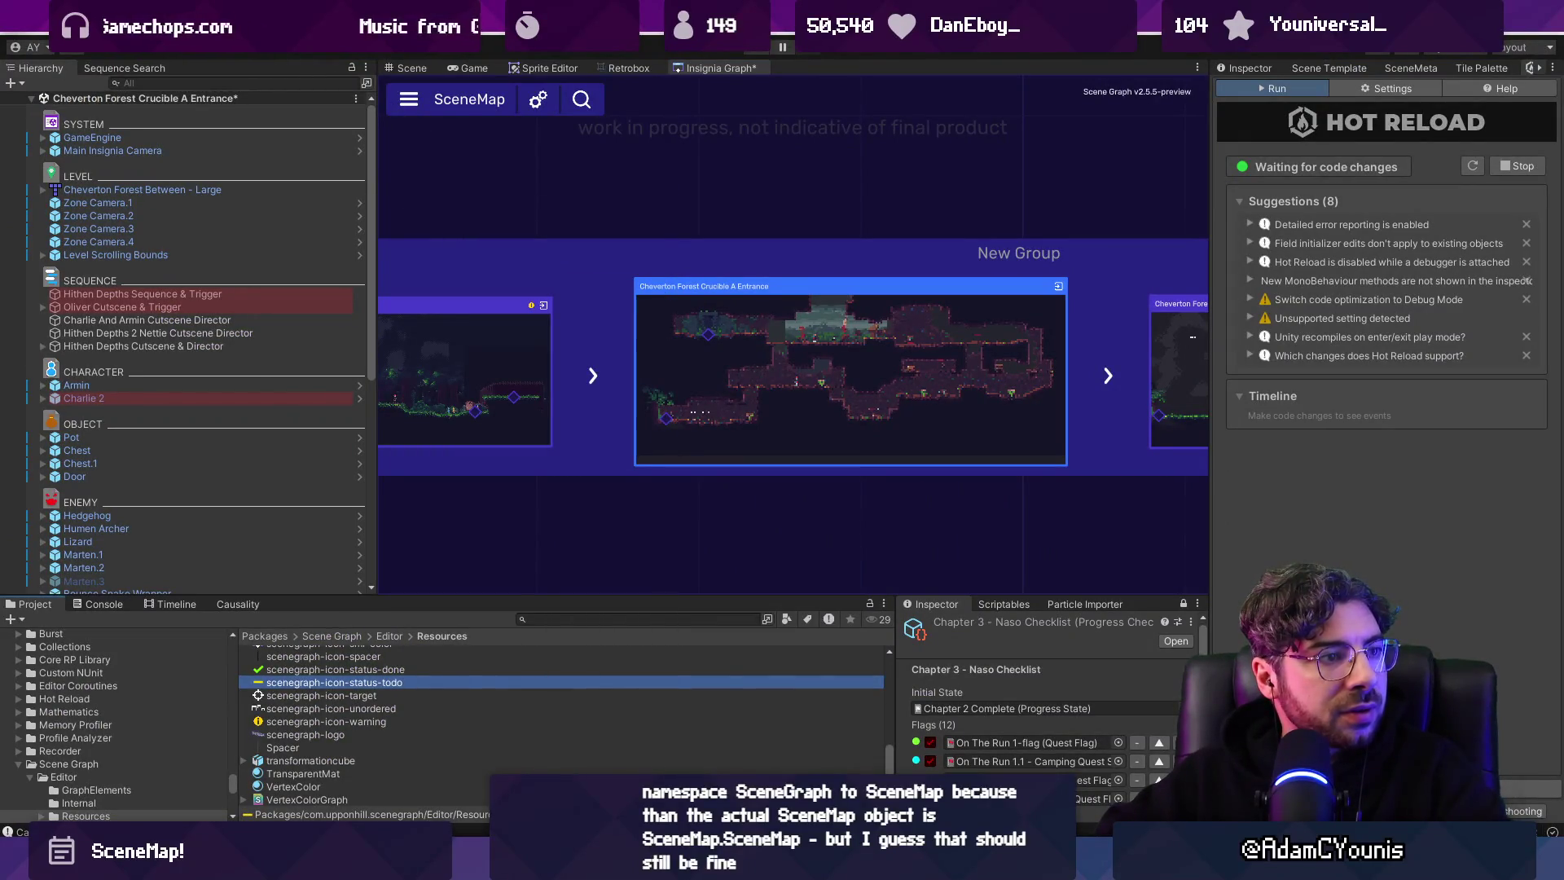
key(alt+Tab)
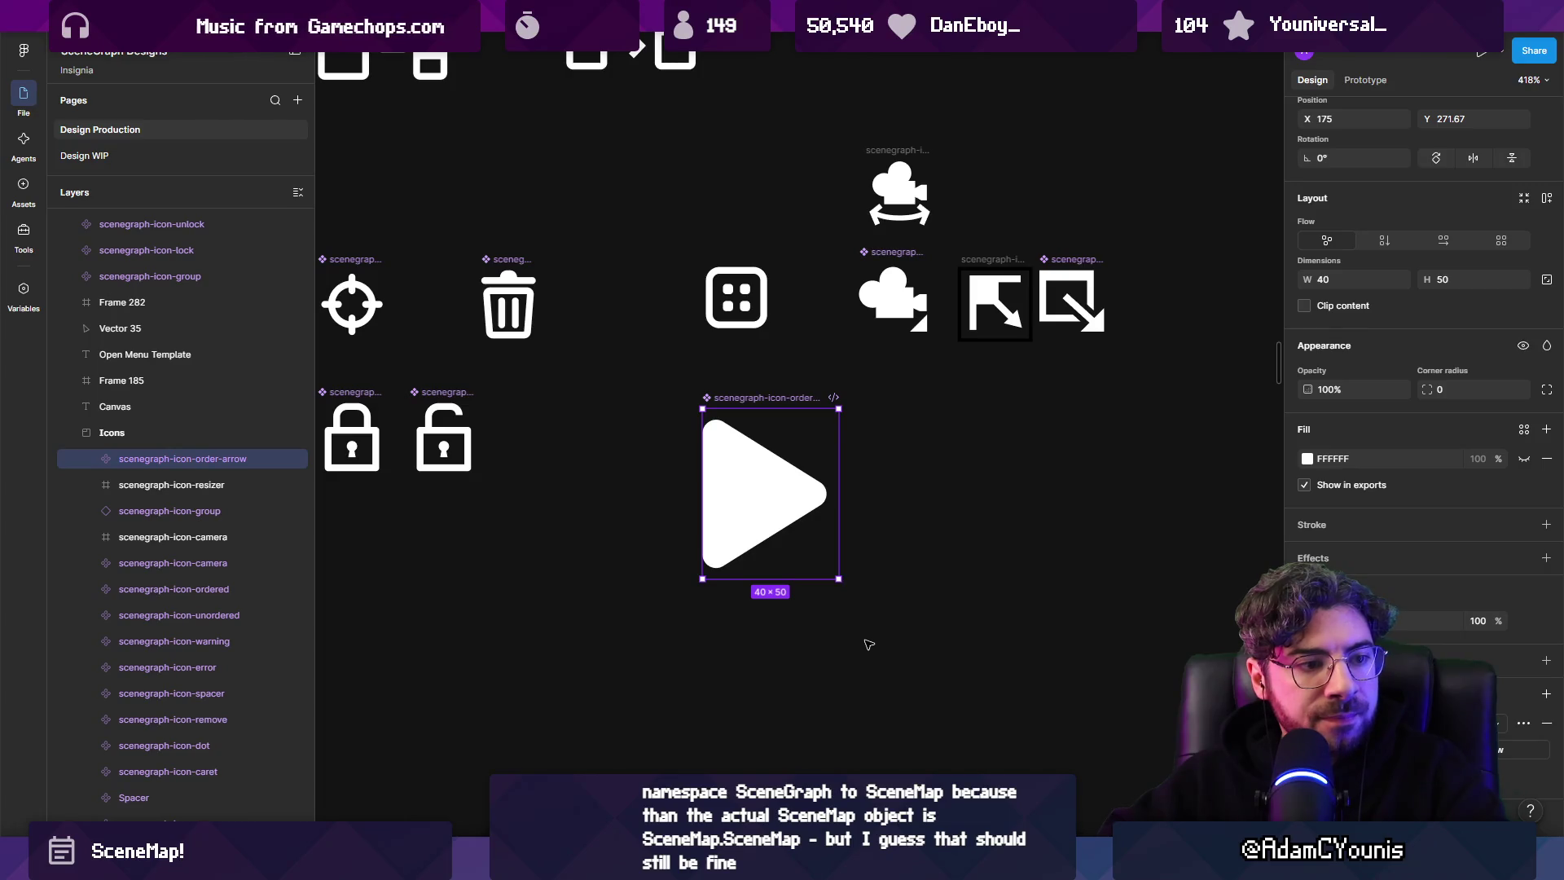
Search the Unity project for 'order-arrow' limited to the Resources folder.
key(alt+Tab)
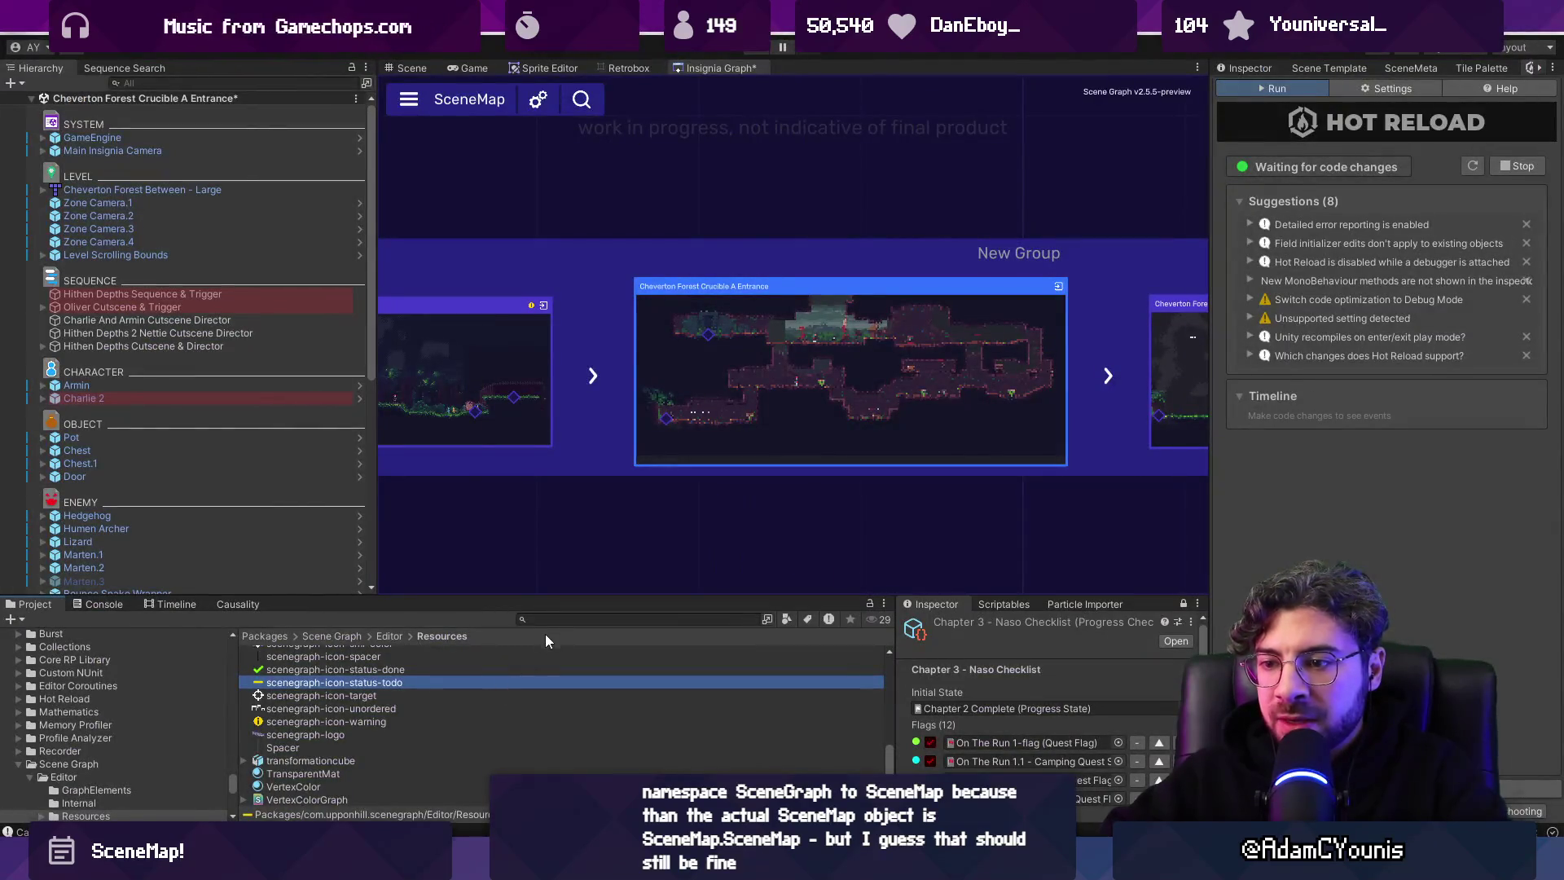
click(558, 616)
text(order a)
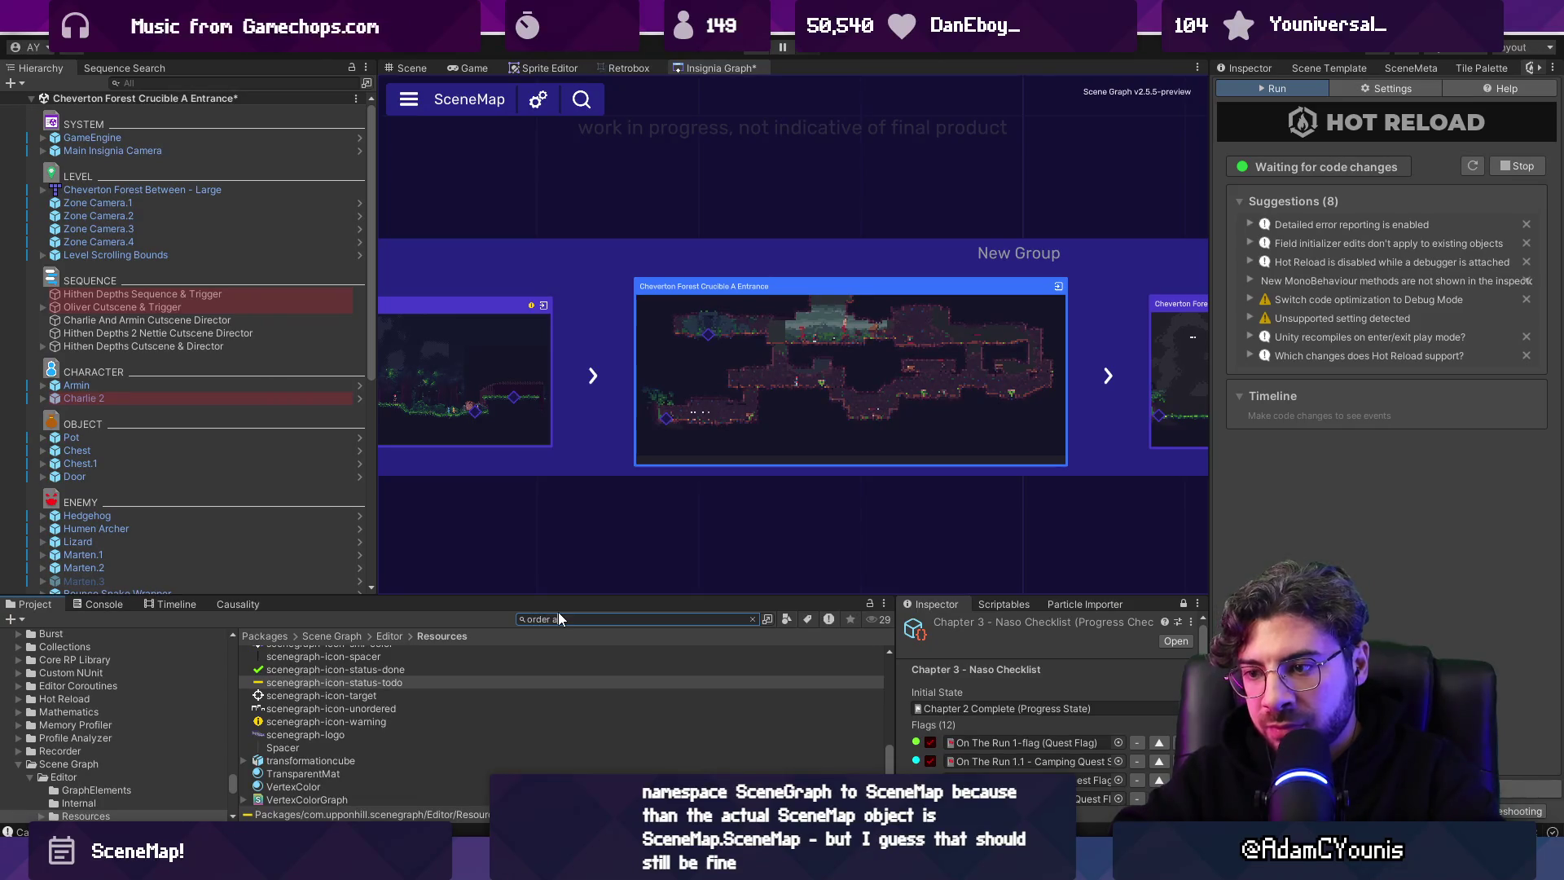
text(rrow)
click(405, 652)
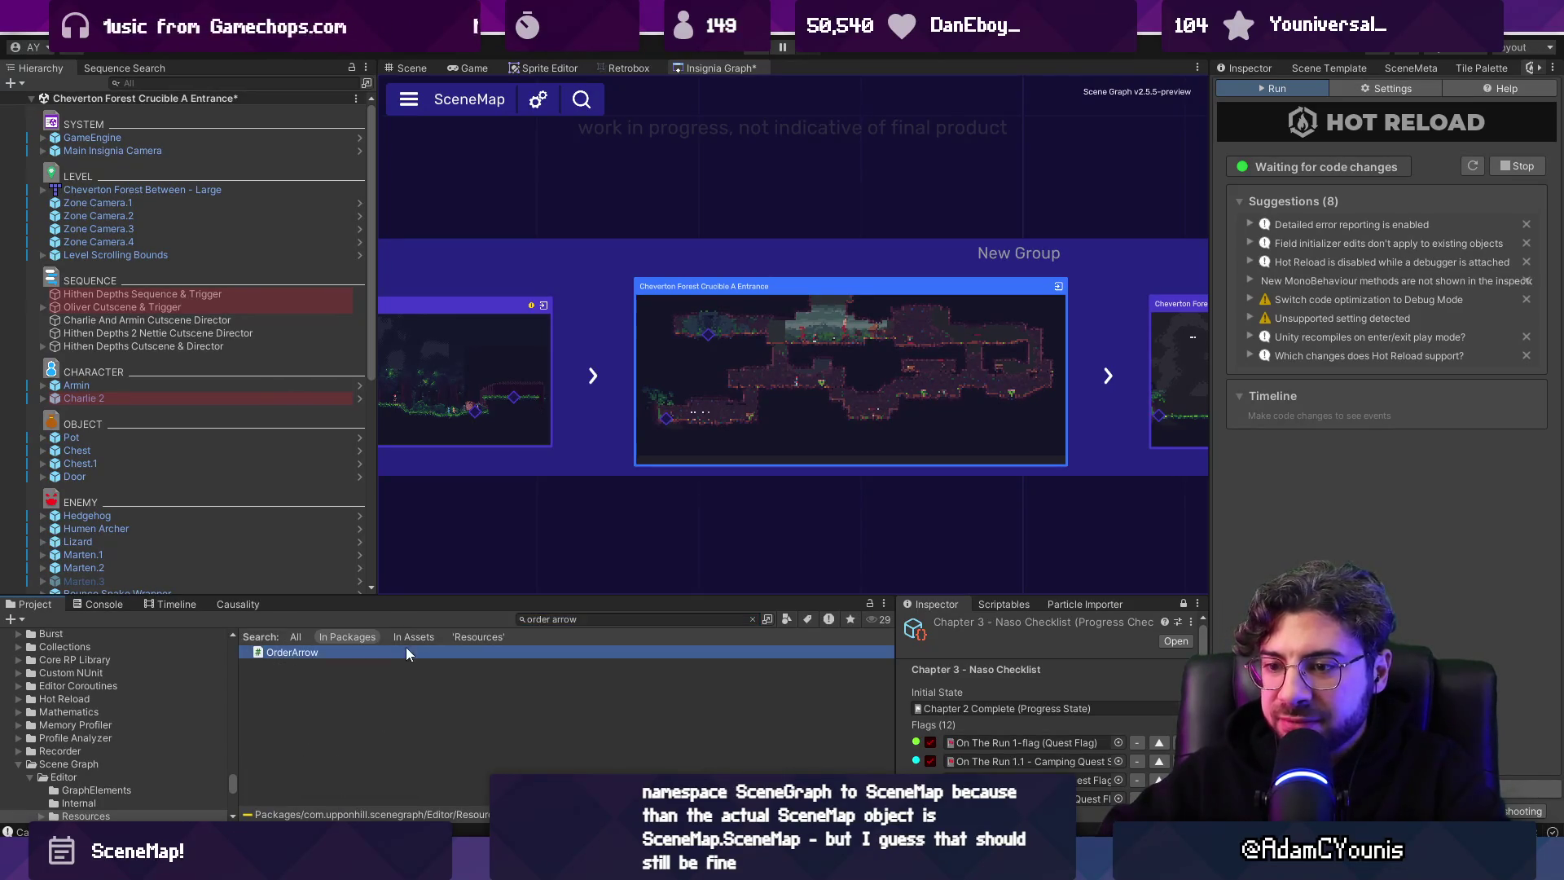
click(623, 616)
double_click(623, 616)
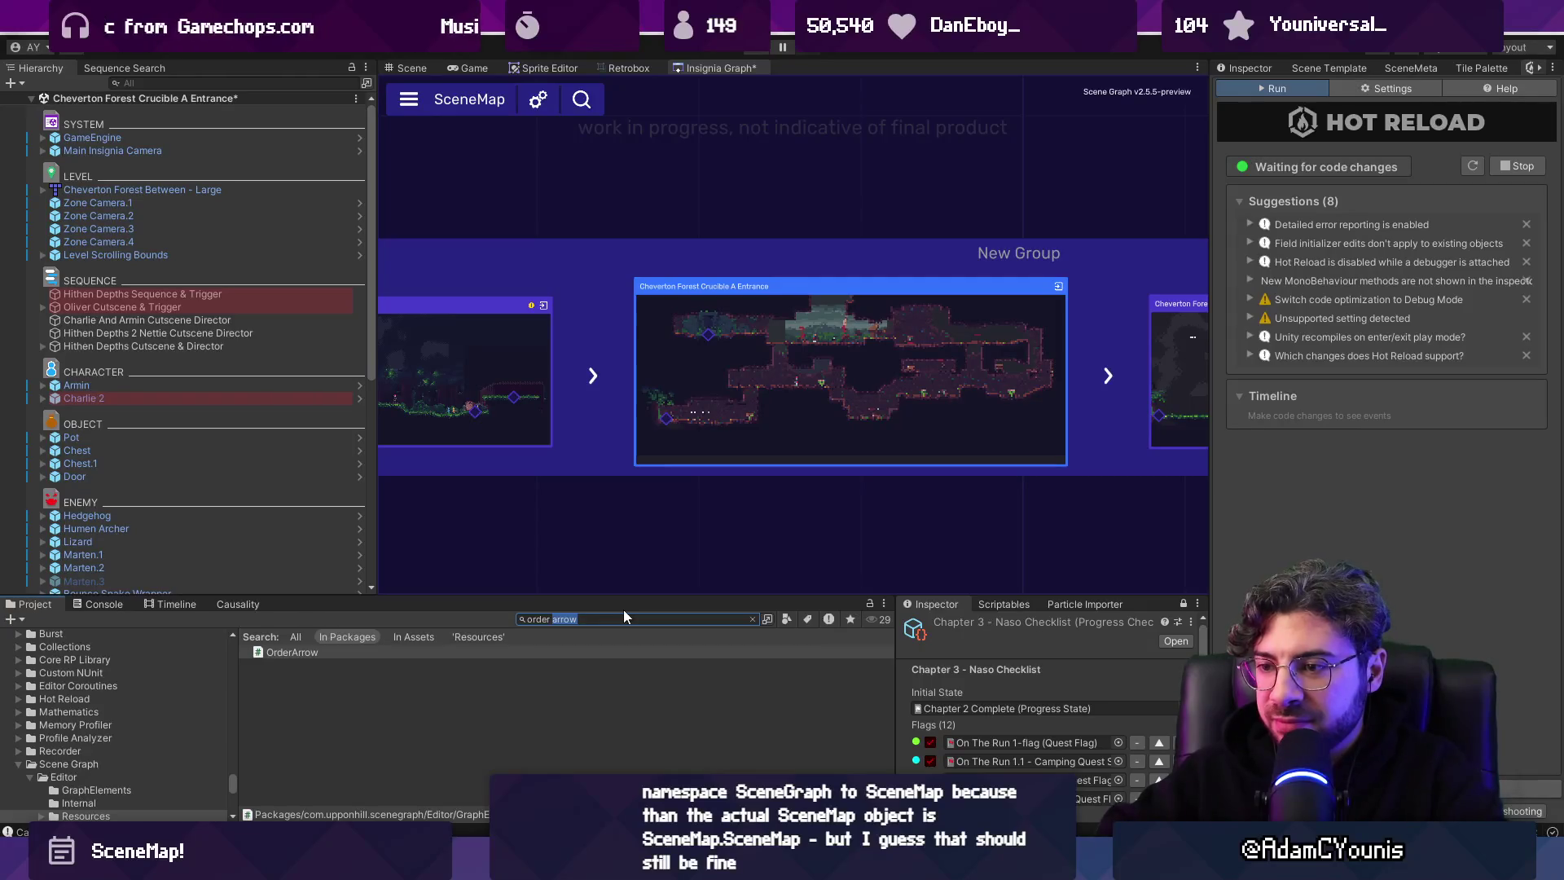
key(Left)
key(BackSpace)
text(-)
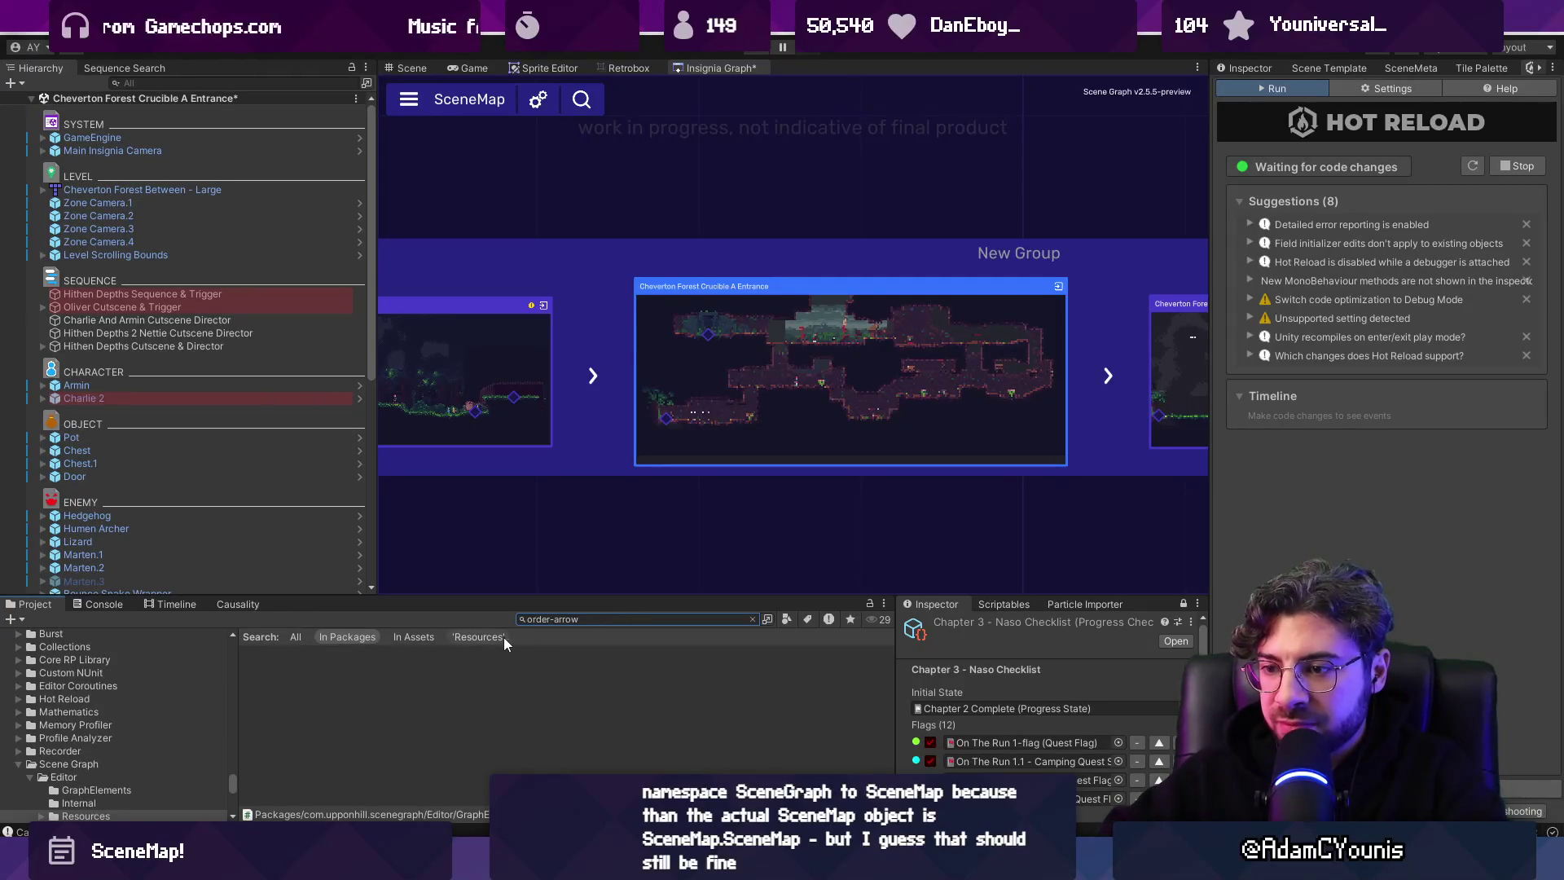
click(503, 637)
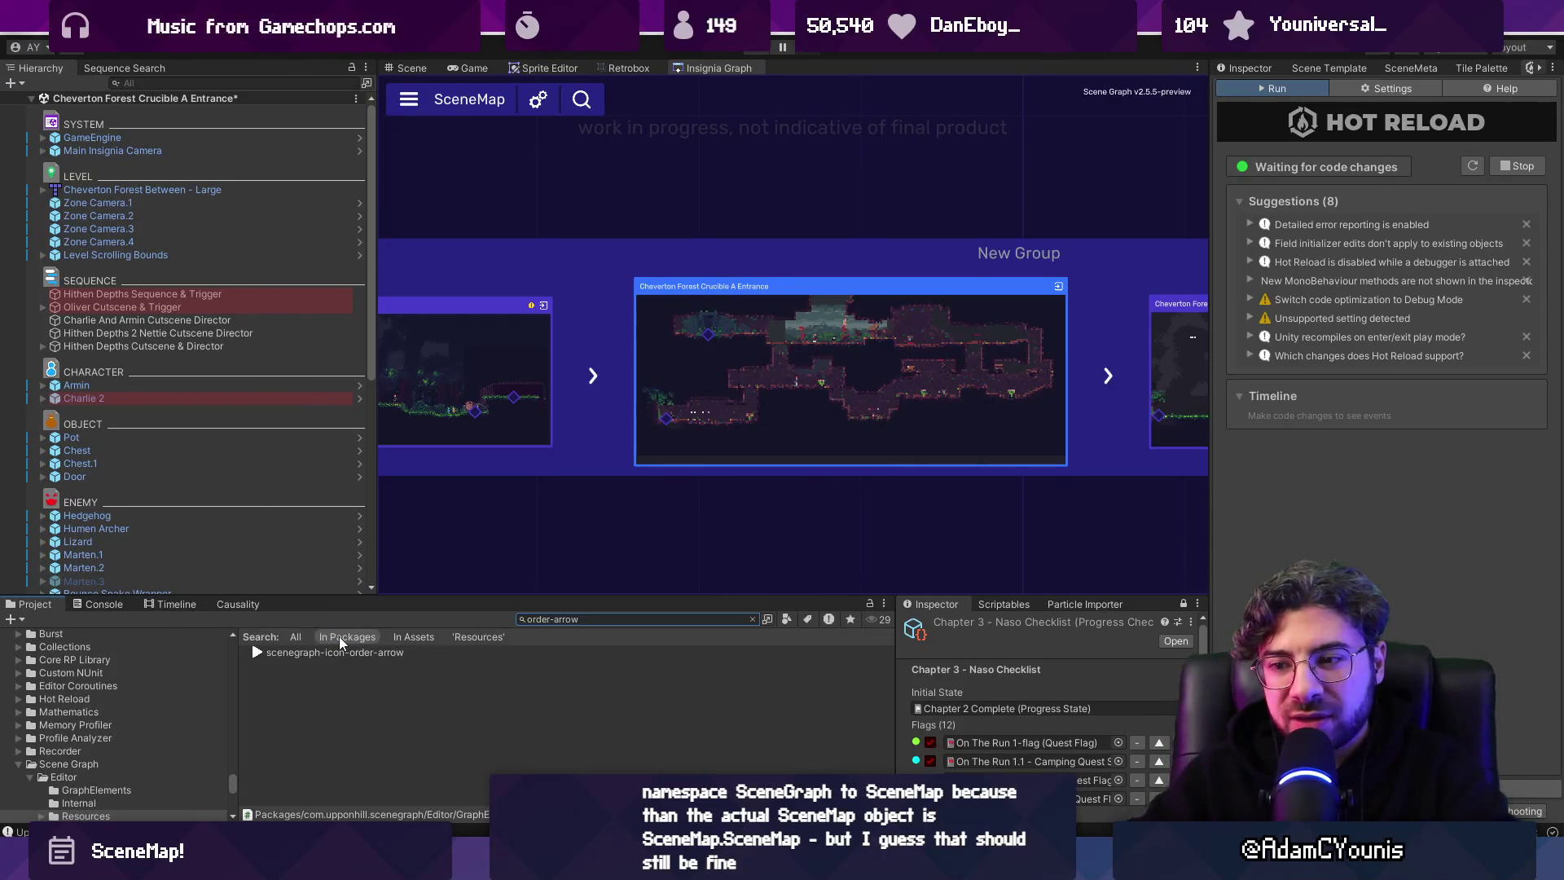
Select the scenegraph-icon-order-arrow texture and show its import settings in the Inspector.
click(368, 654)
click(1240, 70)
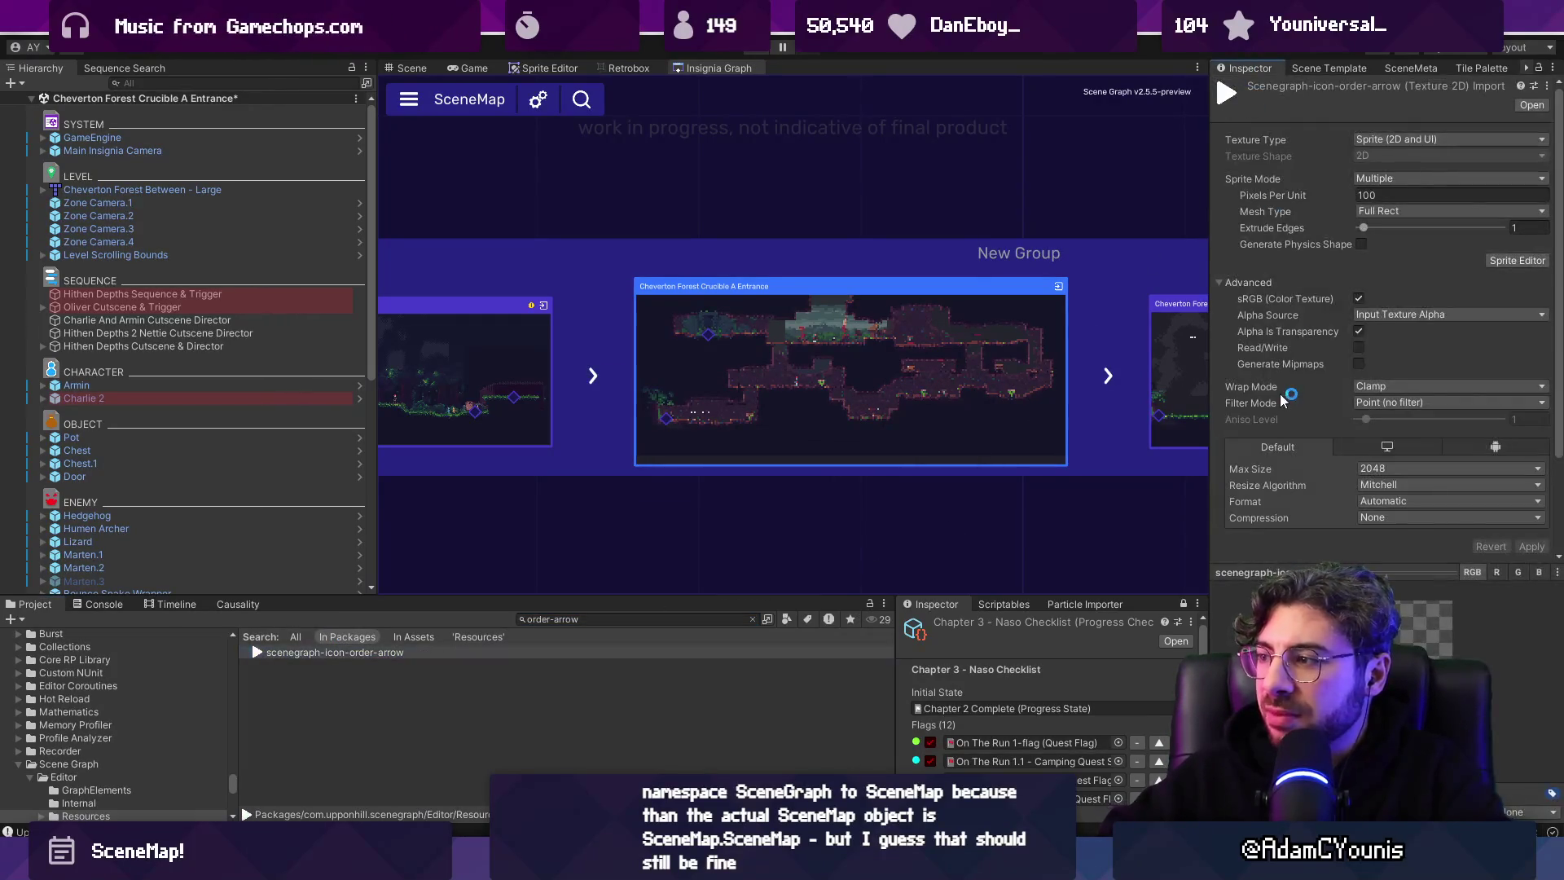
scroll(1331, 402, down, 5)
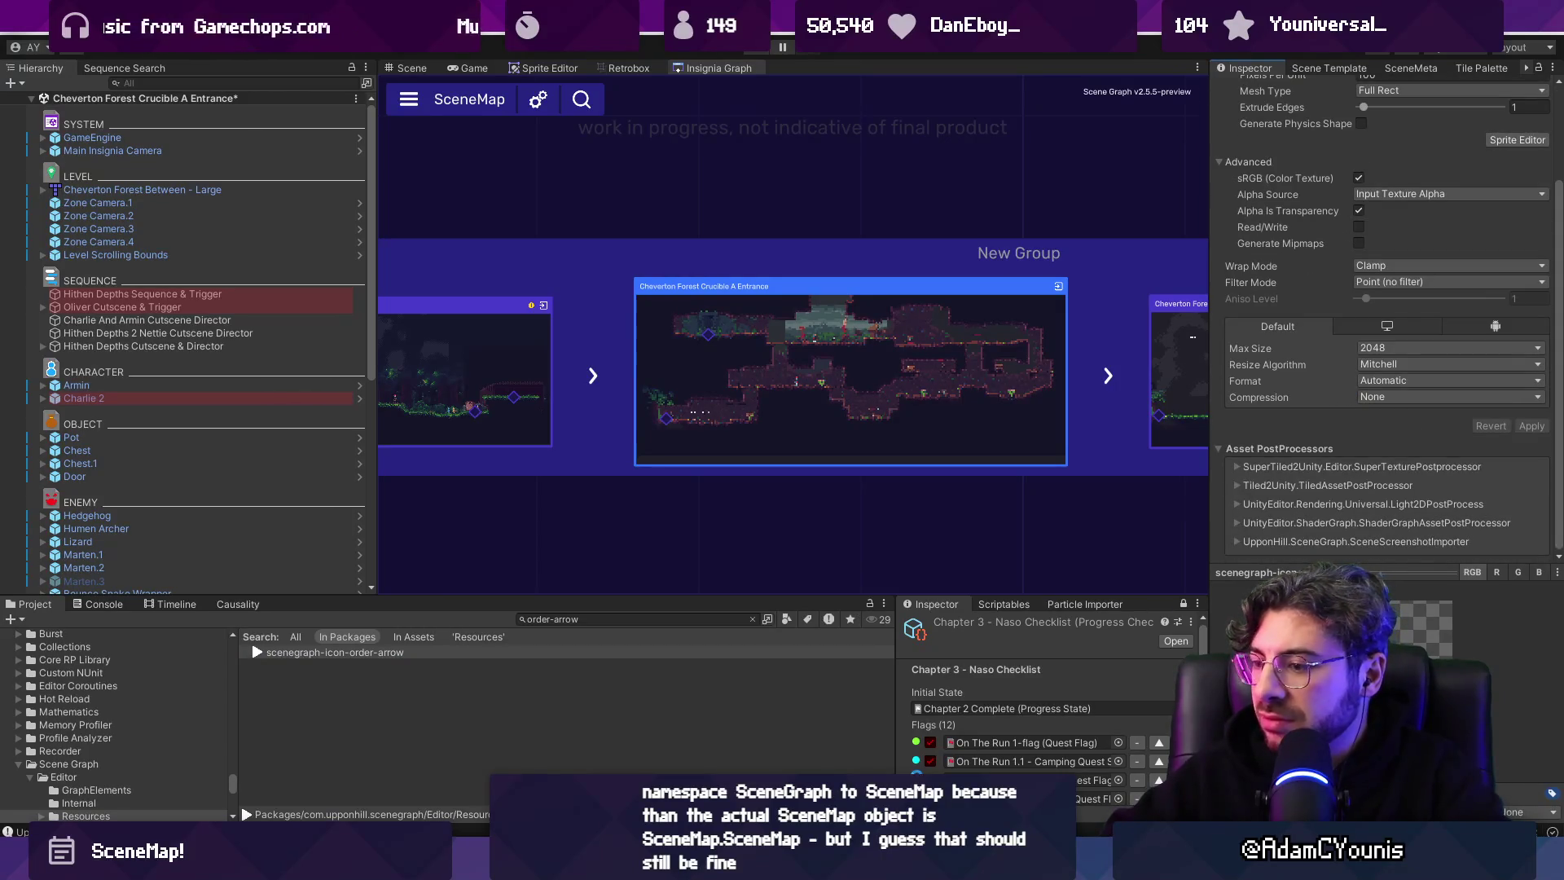
key(alt+Tab)
Narrow the scenegraph-icon-order-arrow frame to 37 × 50, confirming with undo and redo.
scroll(870, 490, up, 5)
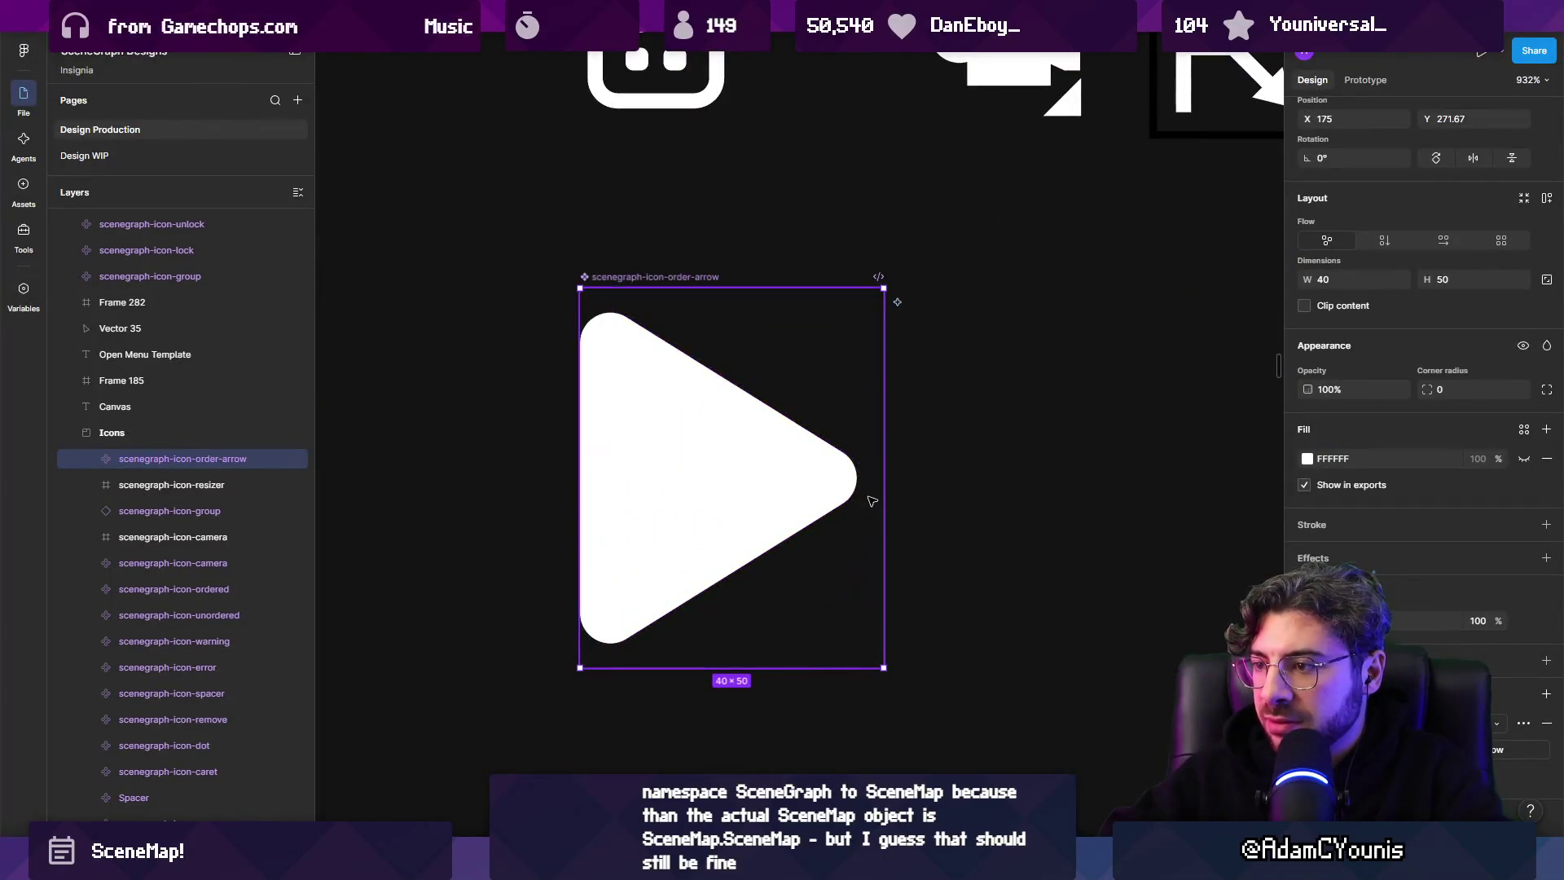
mouse_move(884, 478)
mouse_down()
mouse_move(857, 477)
mouse_move(878, 475)
mouse_up()
scroll(871, 476, down, 5)
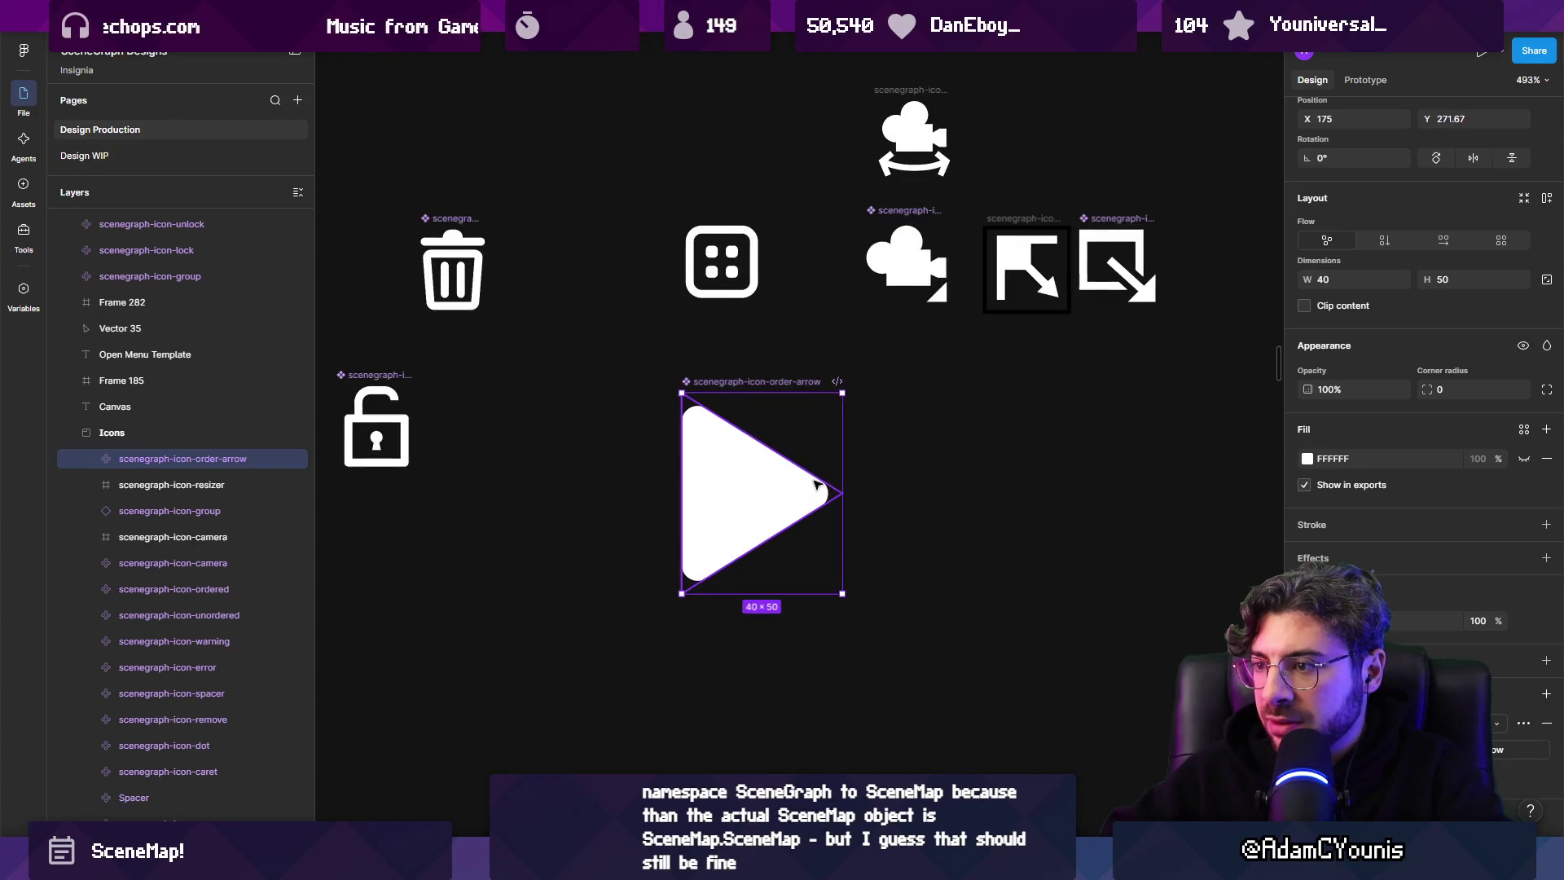
scroll(864, 477, up, 4)
drag(859, 480, 838, 473)
key(ctrl+z)
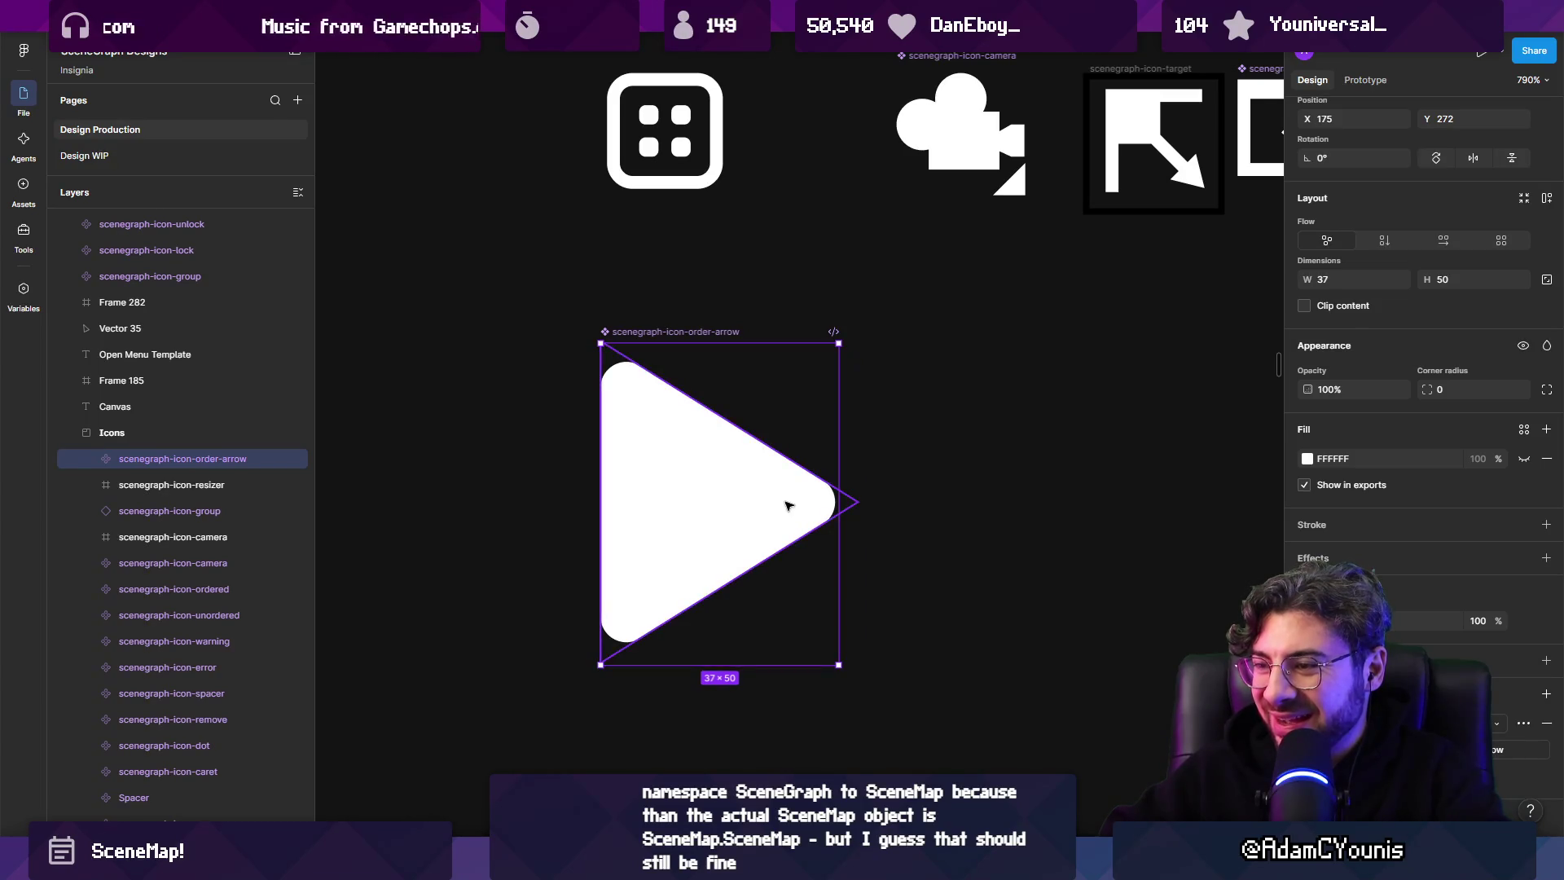
double_click(841, 501)
key(Escape)
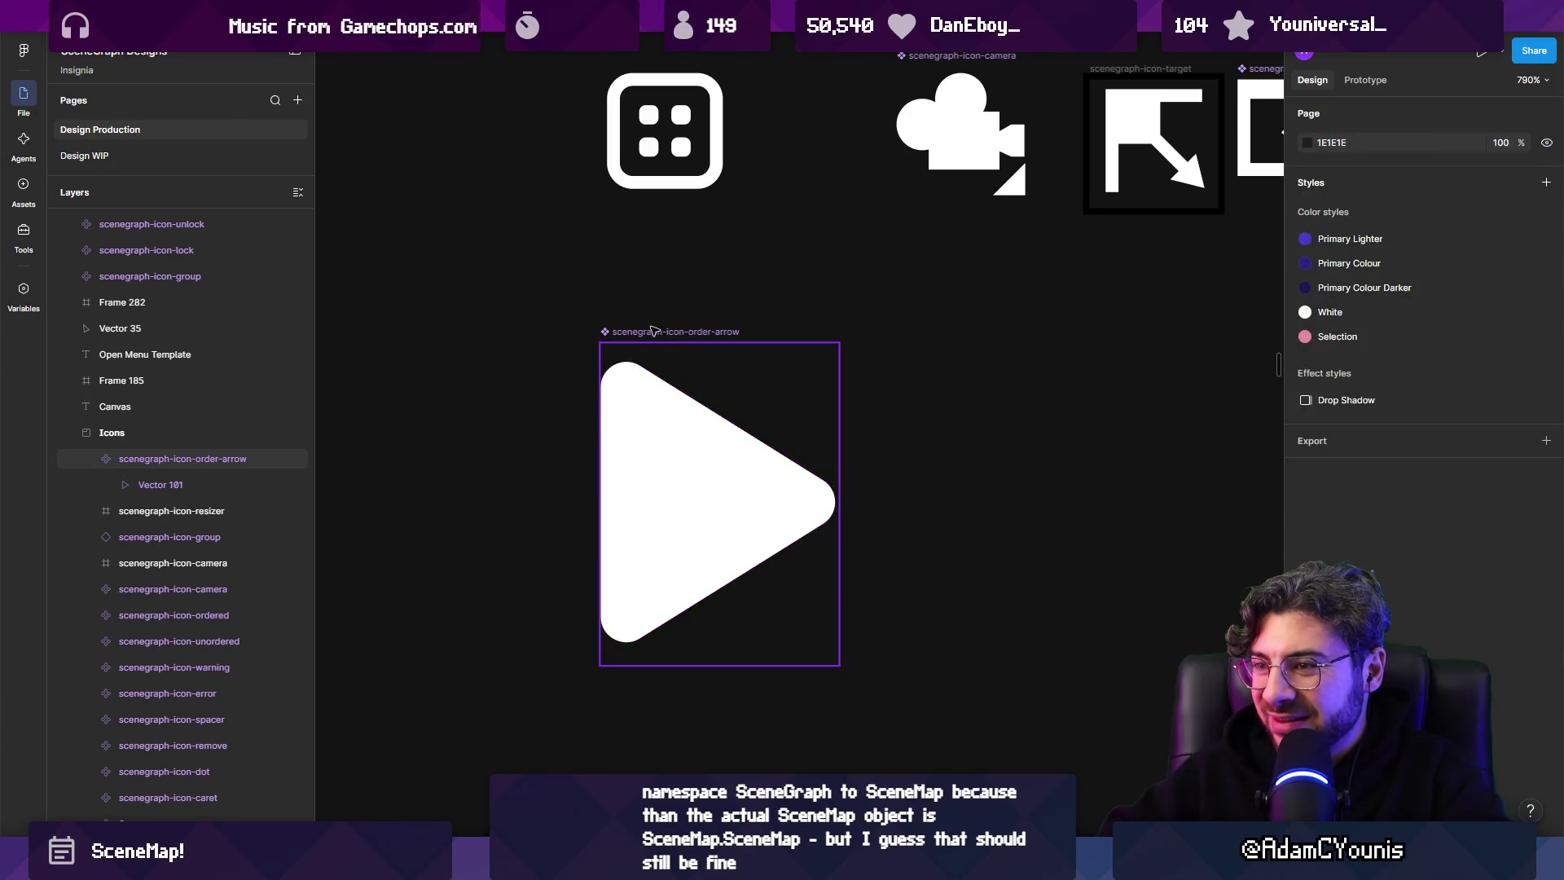
key(ctrl+shift+z)
scroll(1422, 407, down, 2)
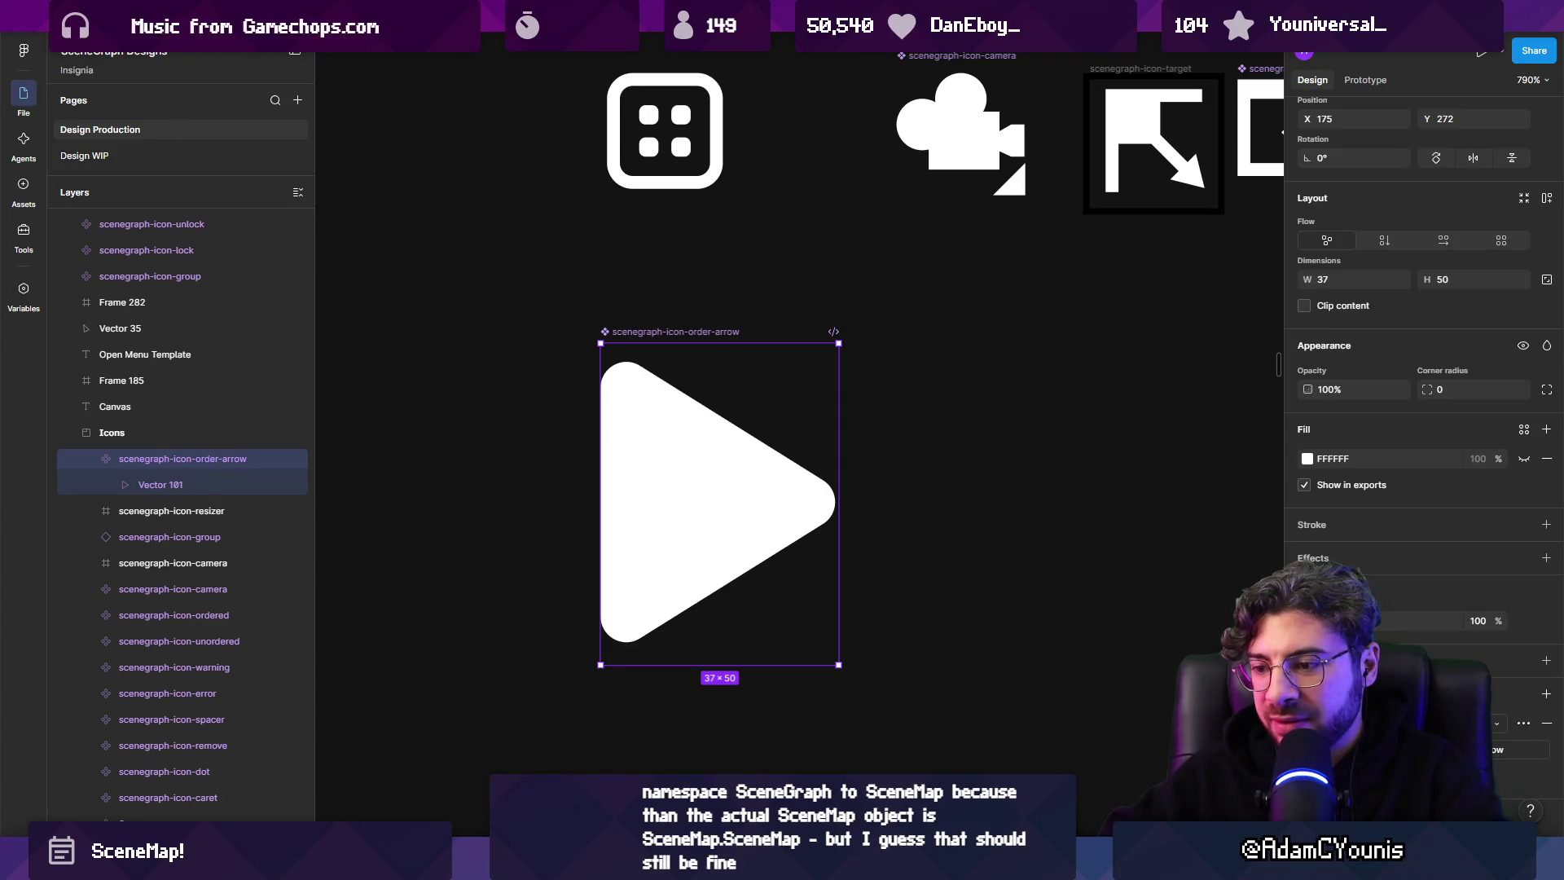
key(alt+Tab)
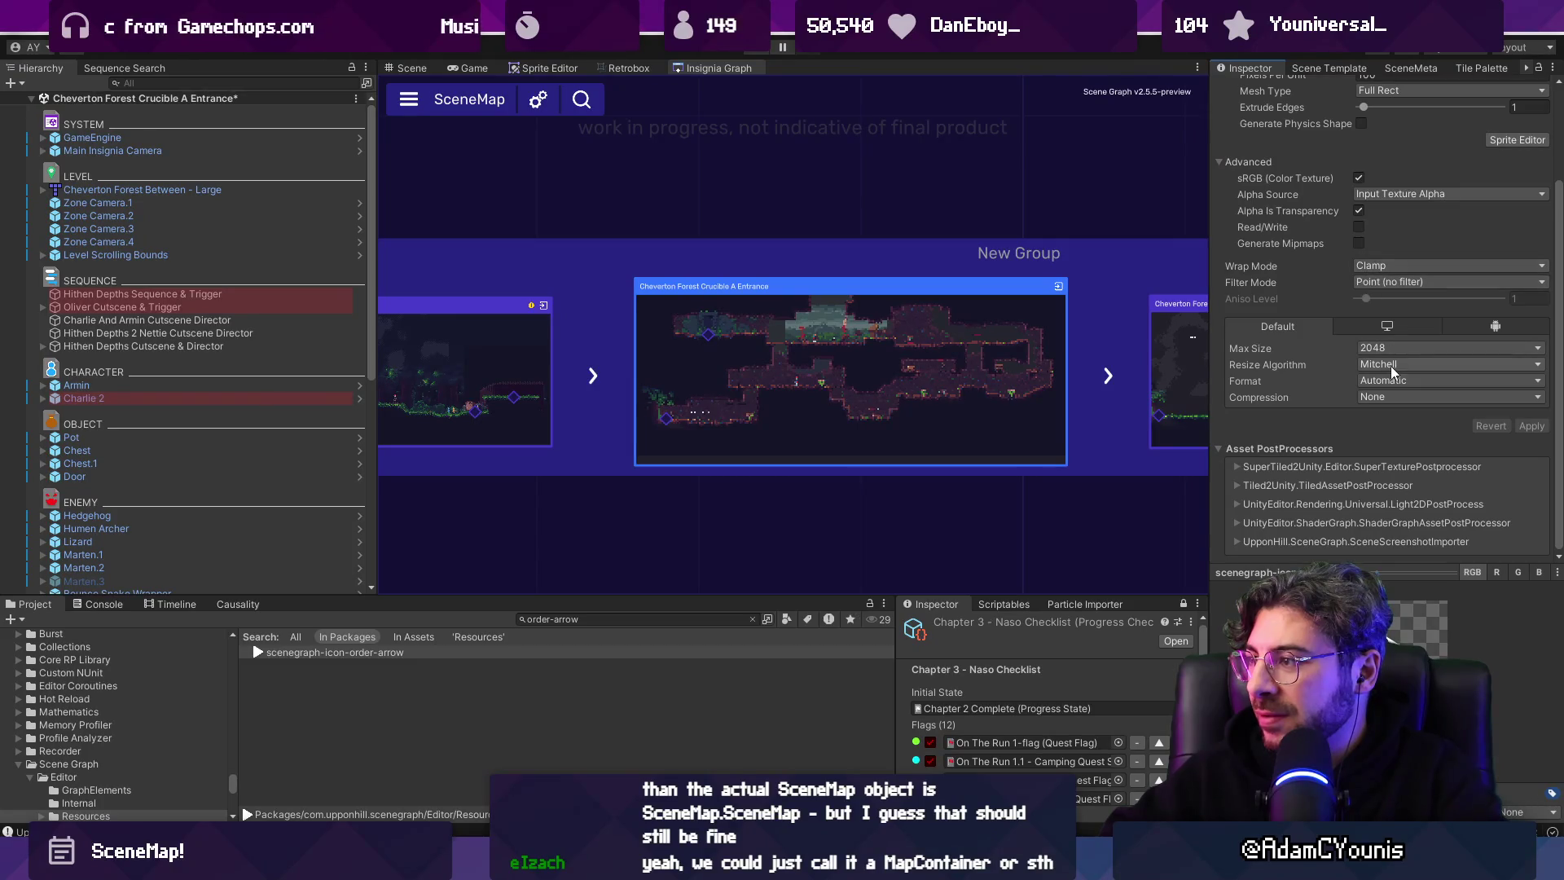
Change the order-arrow texture's Filter Mode from Point to Bilinear and apply it.
click(1417, 282)
click(1385, 314)
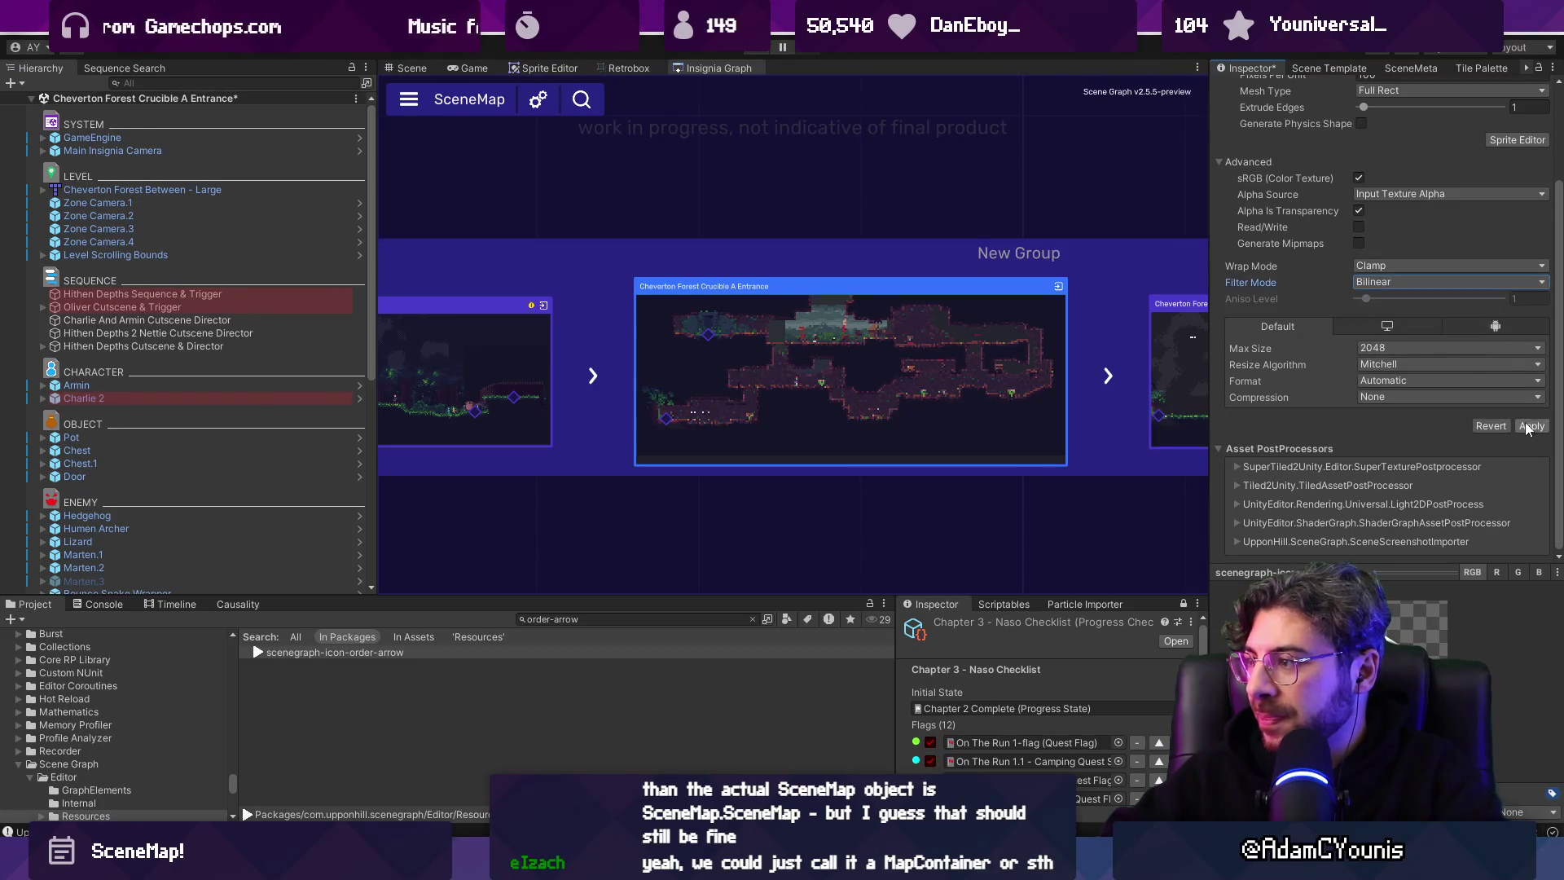
click(1529, 428)
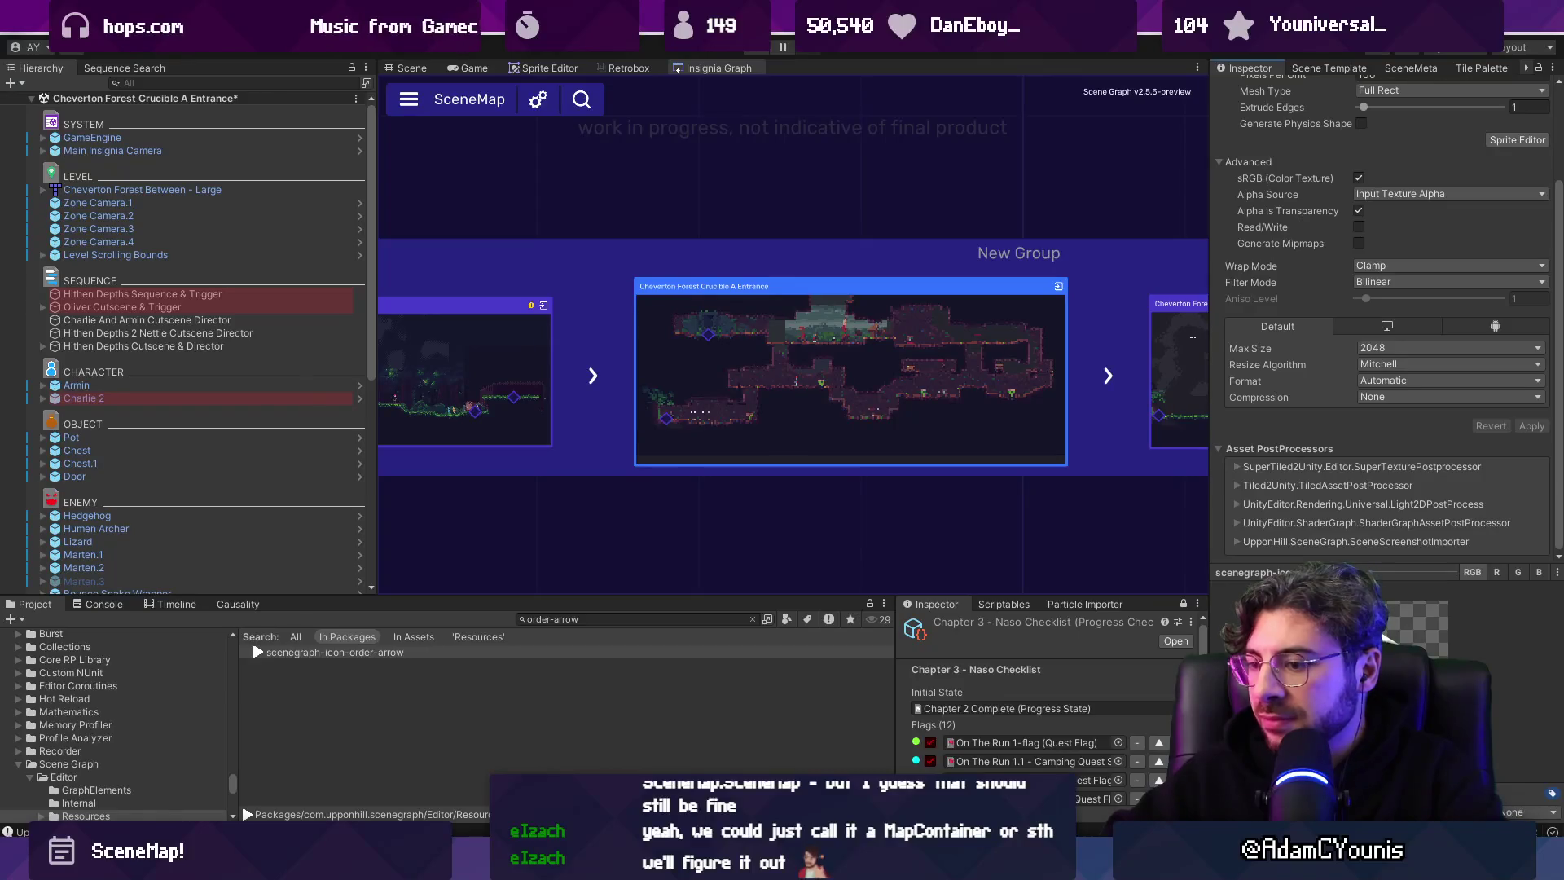
Change the .order-arrow min-width and min-height values to 40px and 50px.
key(alt+Tab)
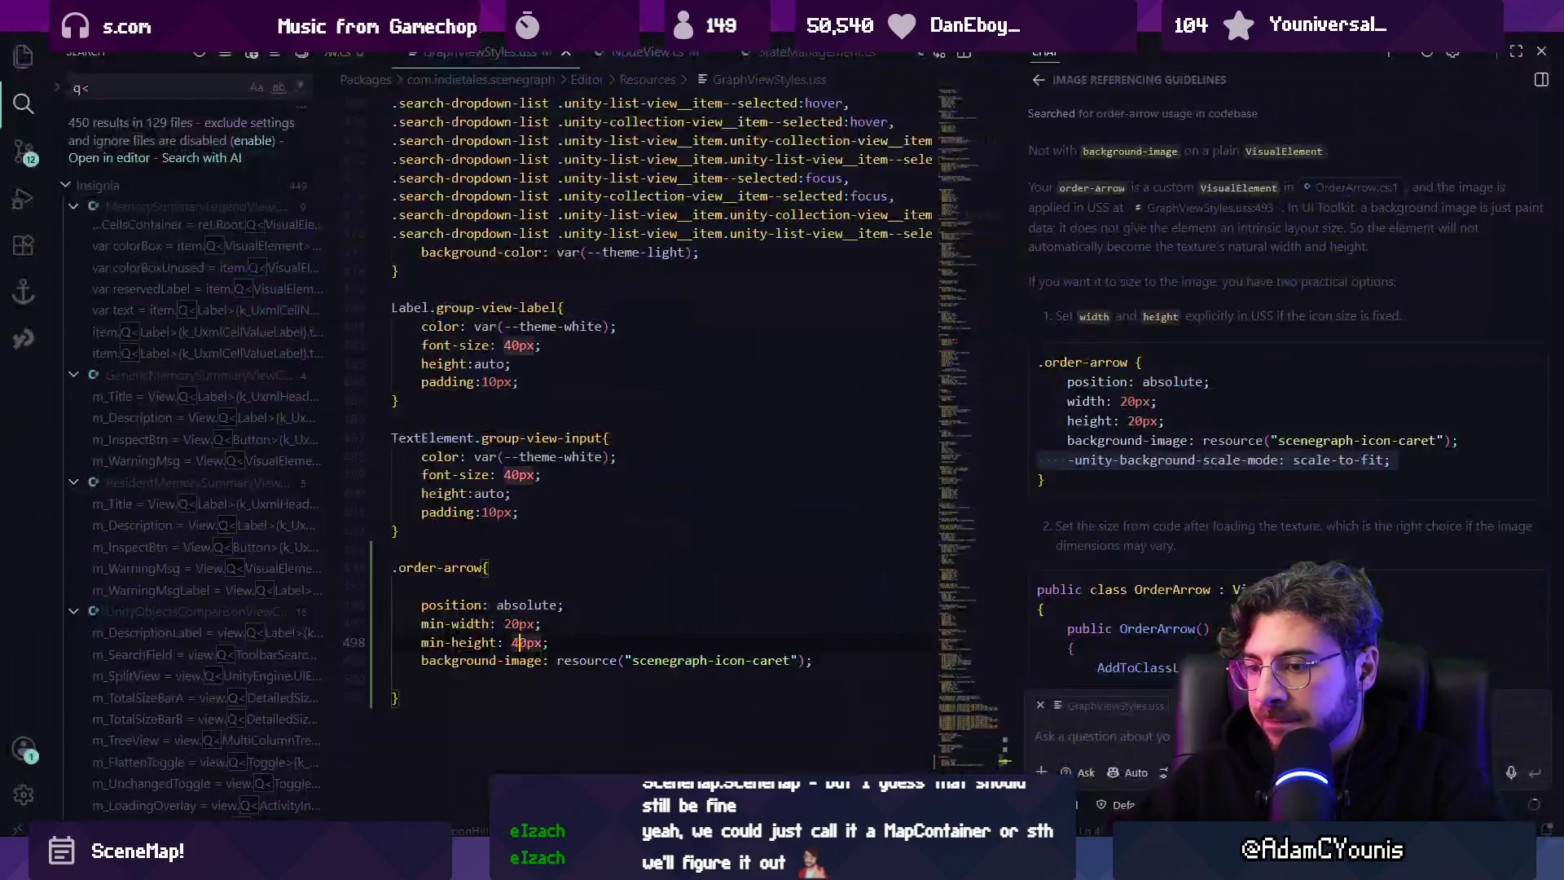
click(510, 623)
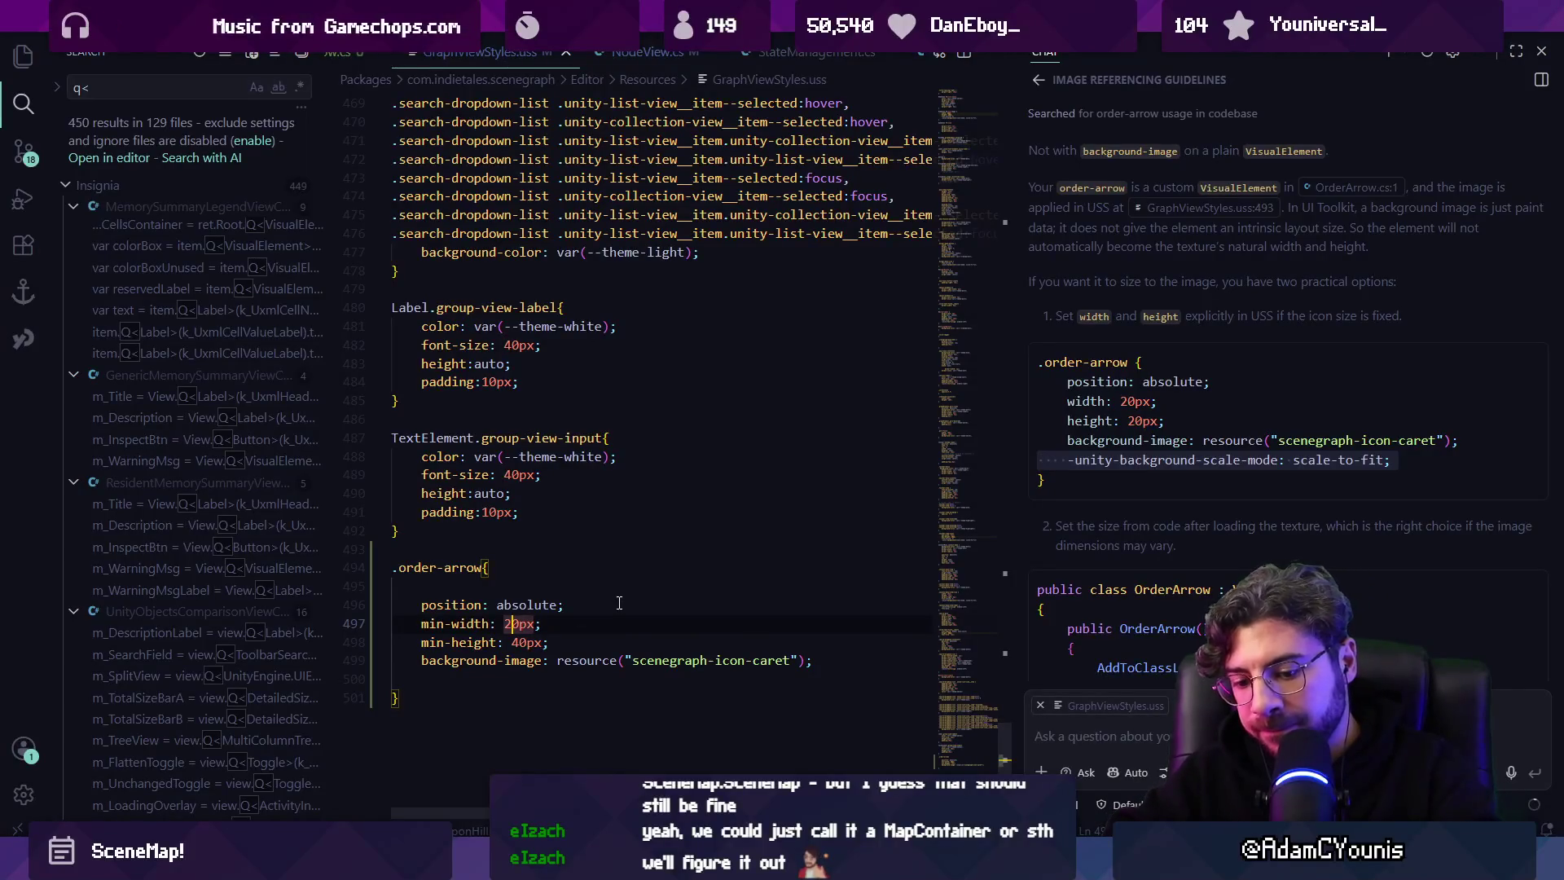
key(BackSpace)
text(4)
key(Down)
key(shift+Right)
text(5)
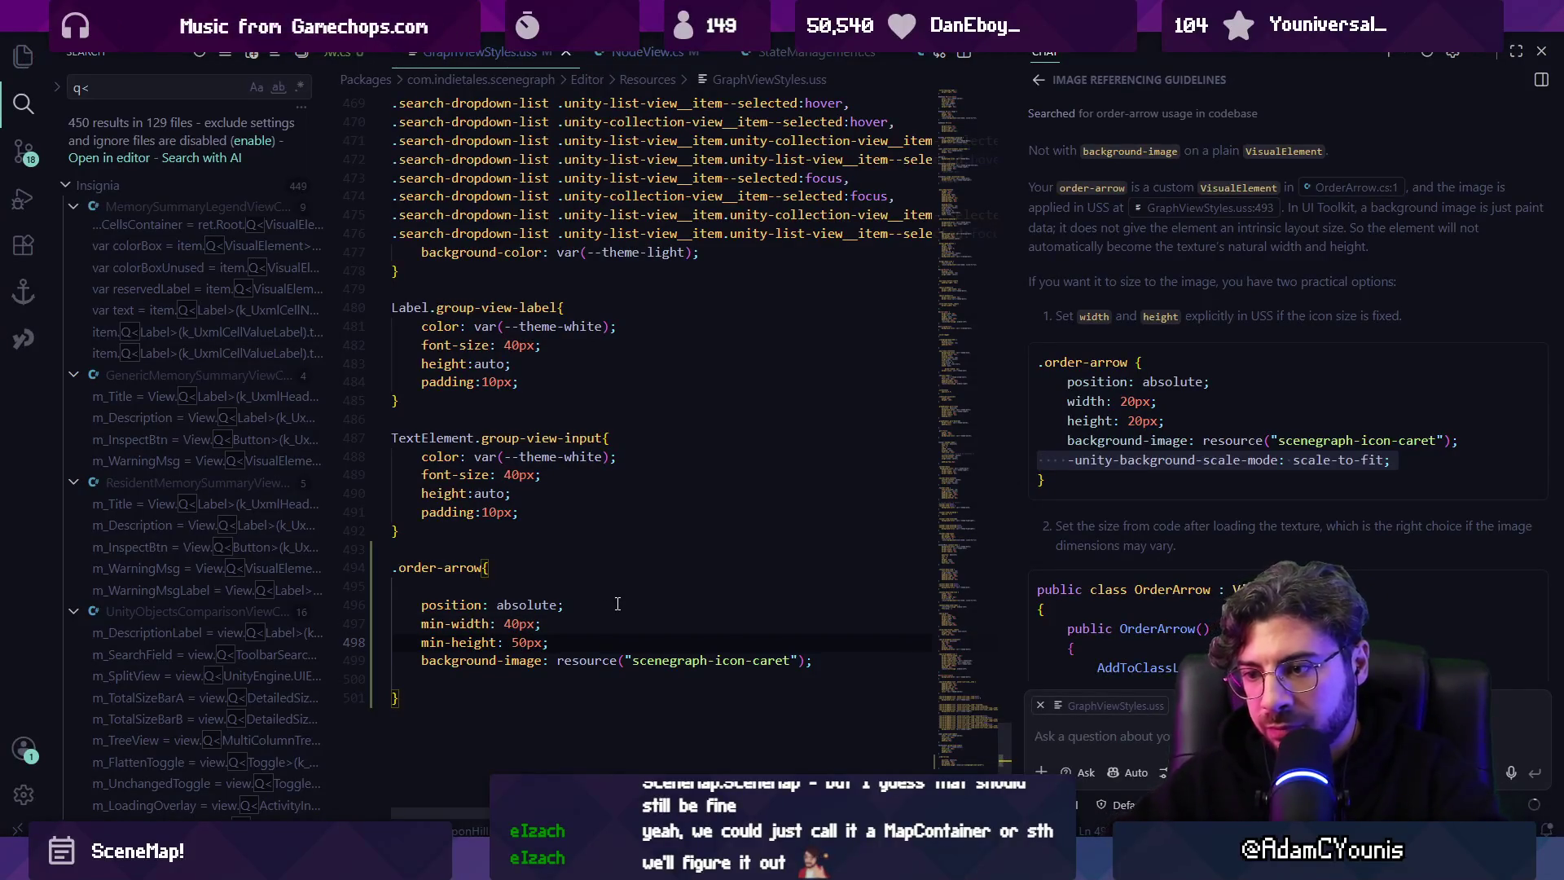
Drop the min- prefixes so the rule uses width and height, and save GraphViewStyles.uss.
click(452, 623)
key(shift+Home)
key(BackSpace)
key(Down)
key(shift+Right)
key(shift+Right)
key(shift+Right)
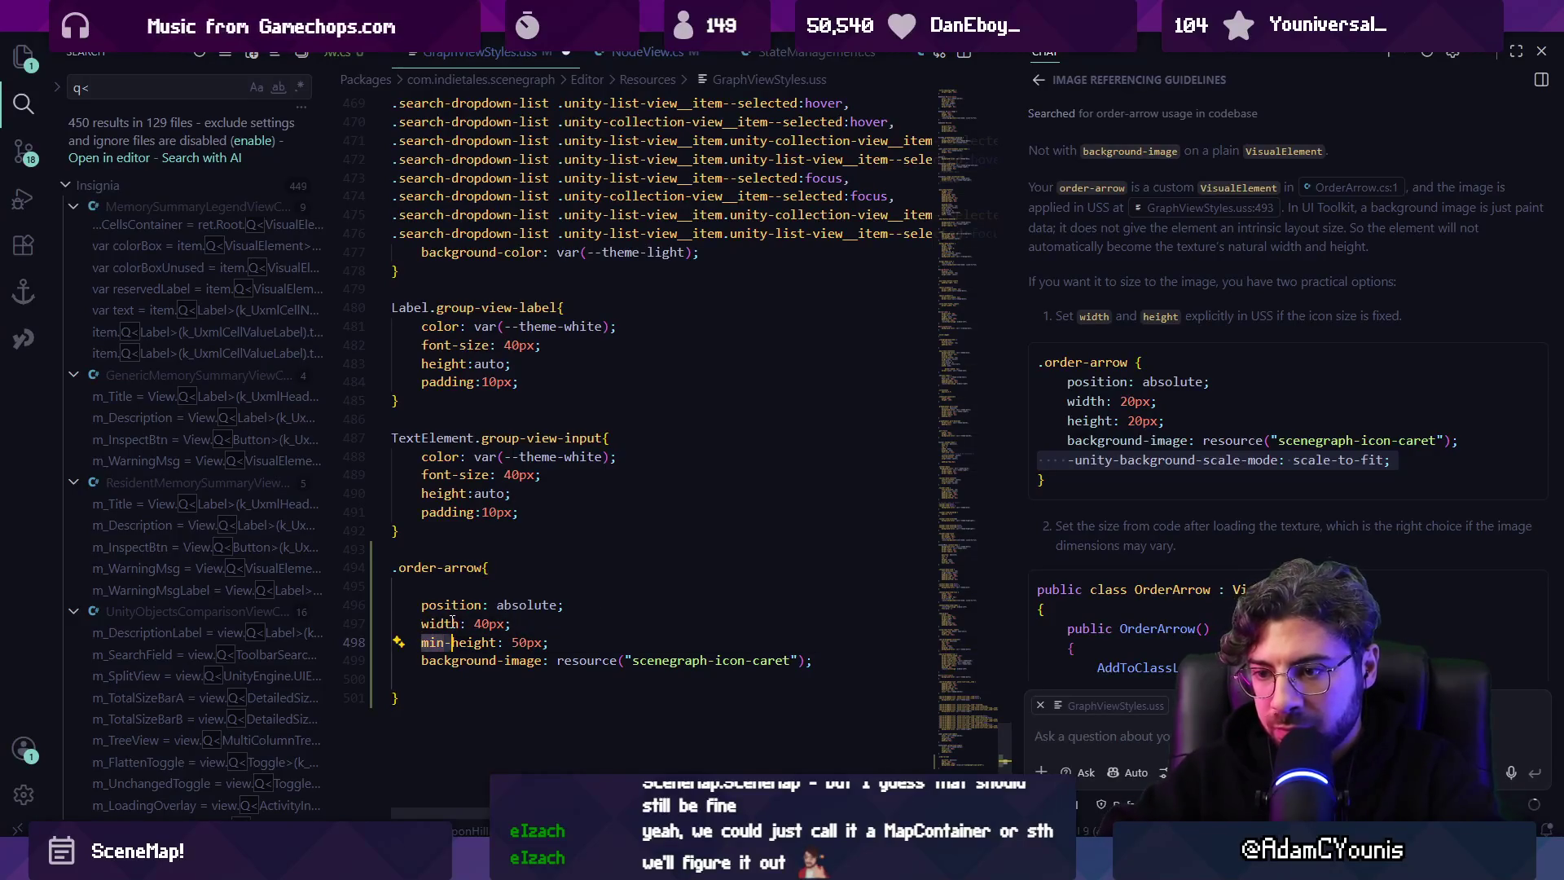
key(BackSpace)
key(ctrl+s)
key(alt+Tab)
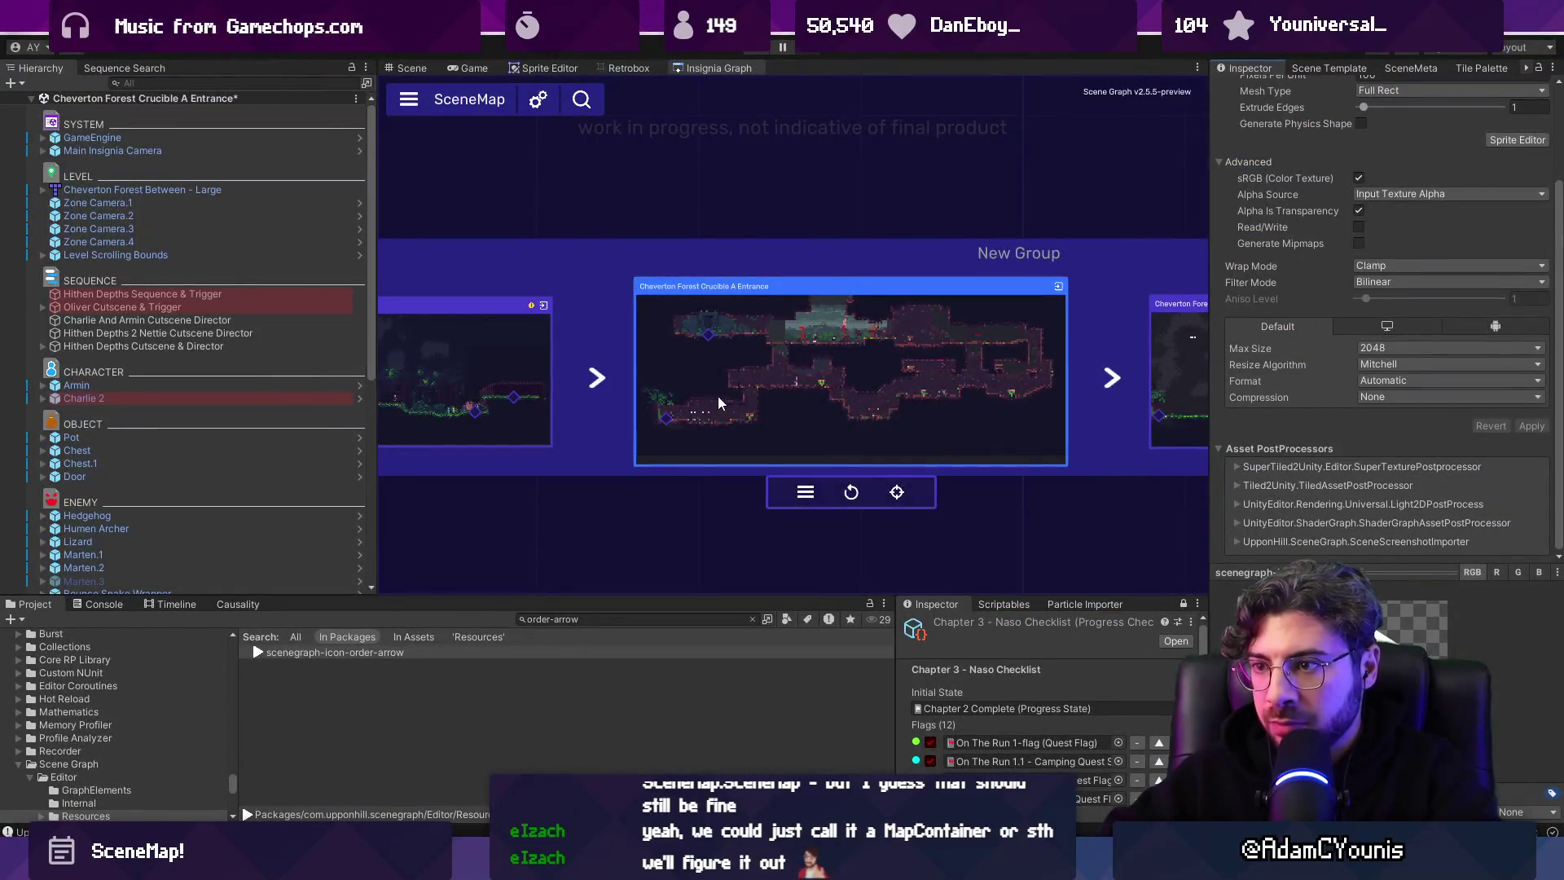
Point the .order-arrow background image at scenegraph-icon-order-arrow.png instead of the caret icon.
key(alt+Tab)
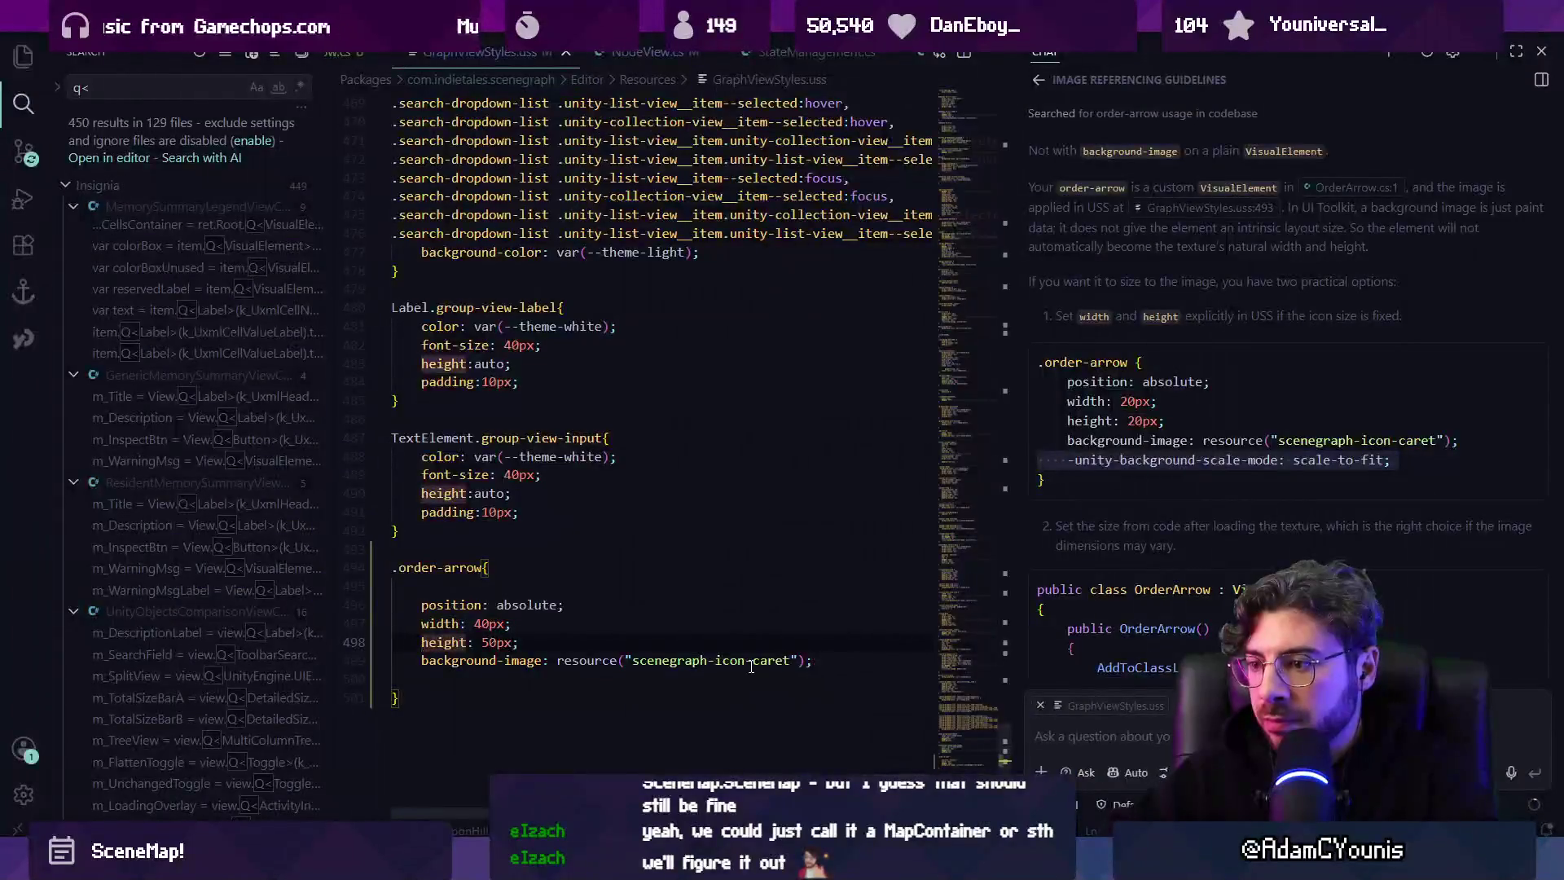
double_click(730, 660)
key(ctrl+shift+Right)
text(order-)
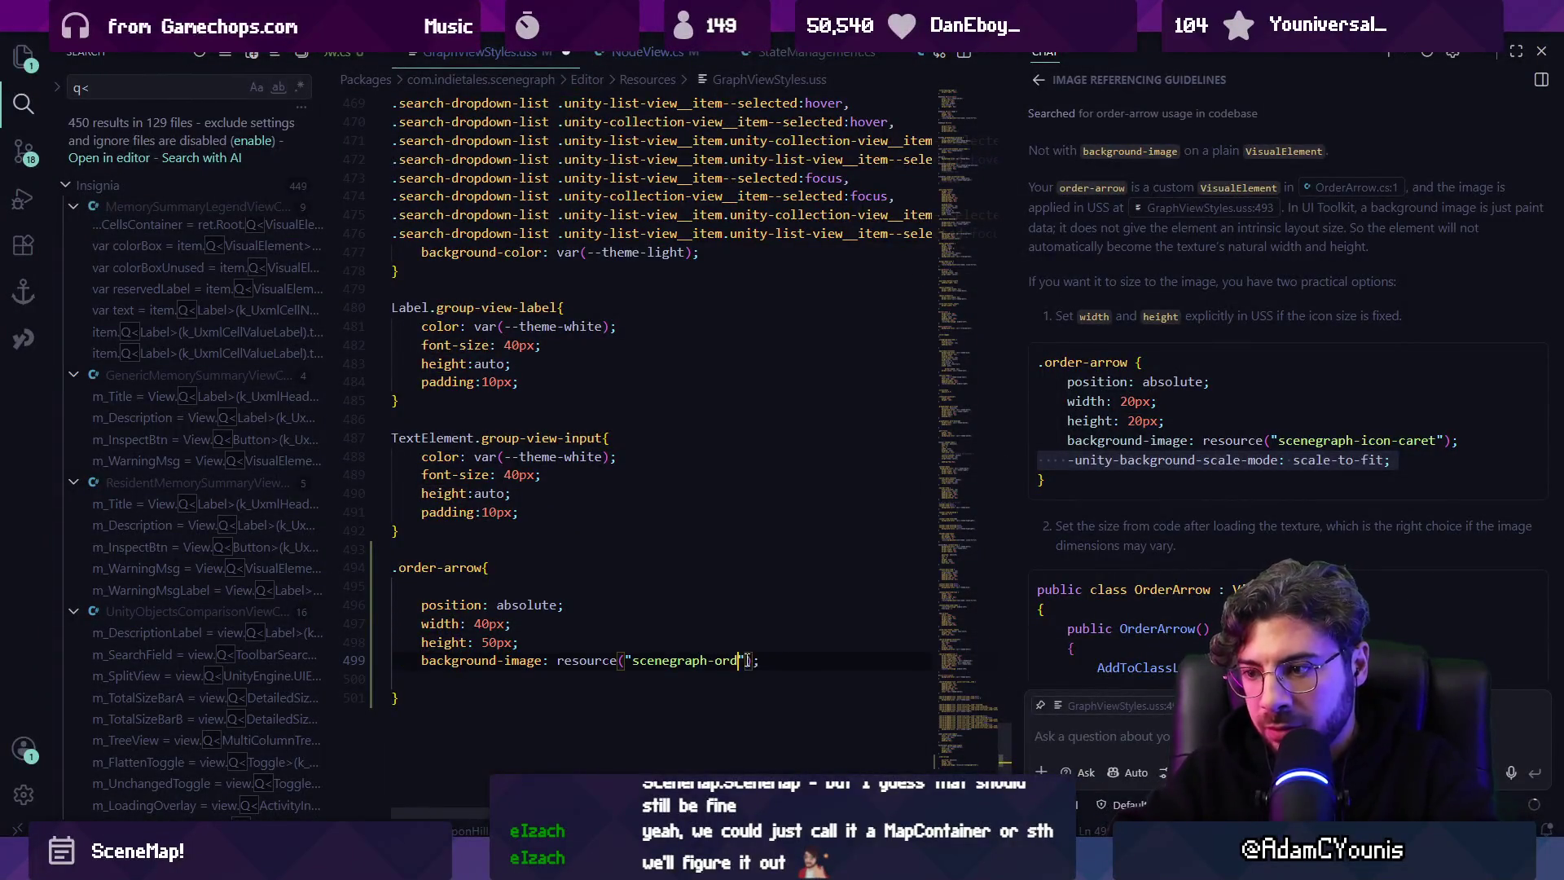
key(BackSpace)
key(BackSpace)
key(BackSpace)
text(icon)
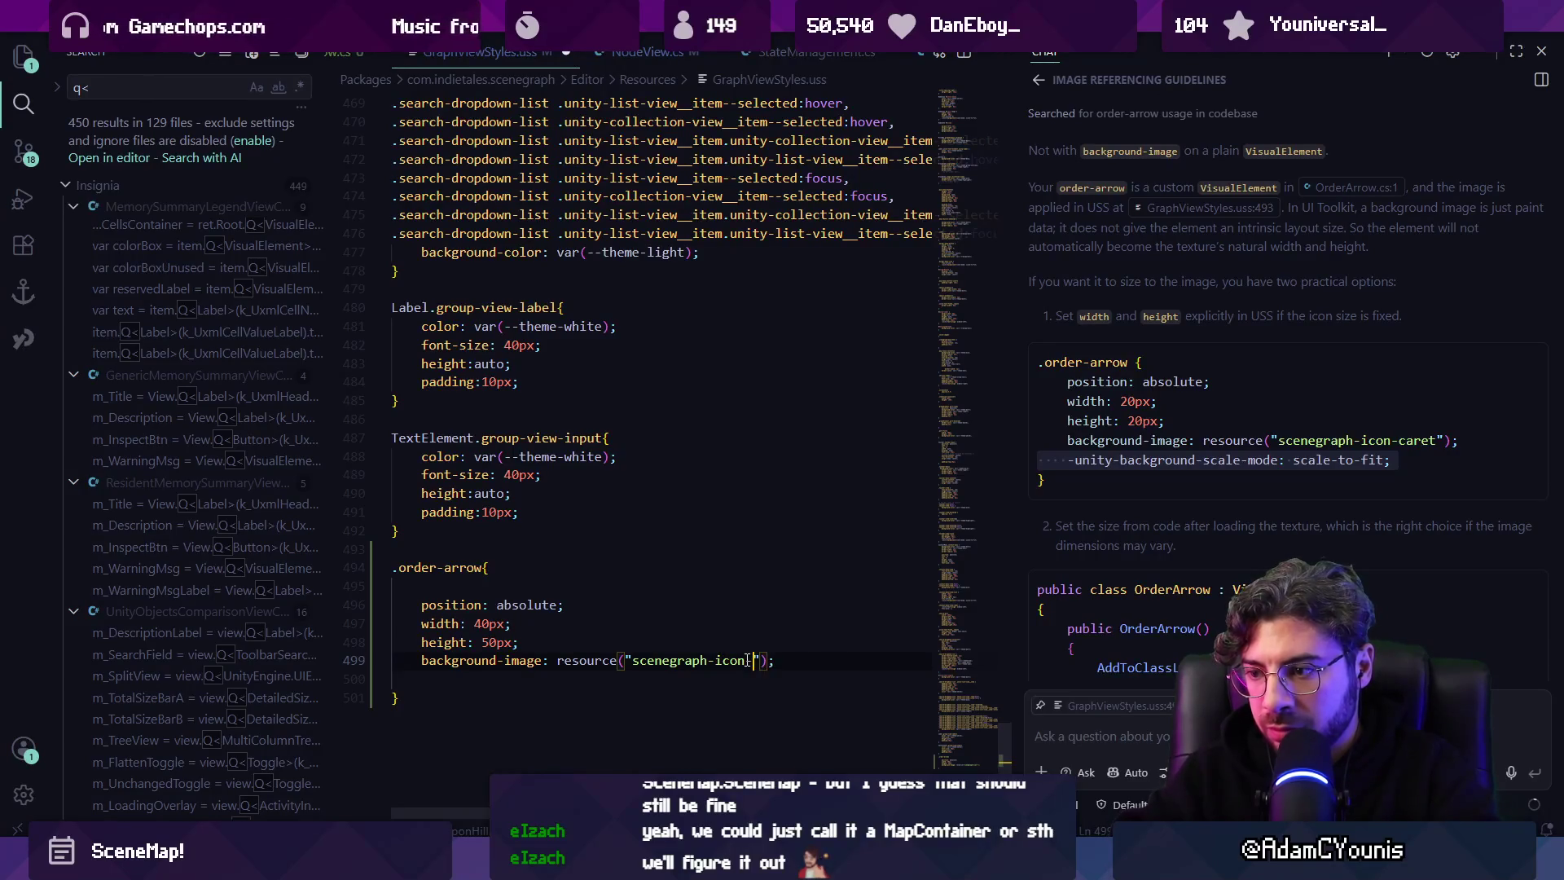
text(order-arrow)
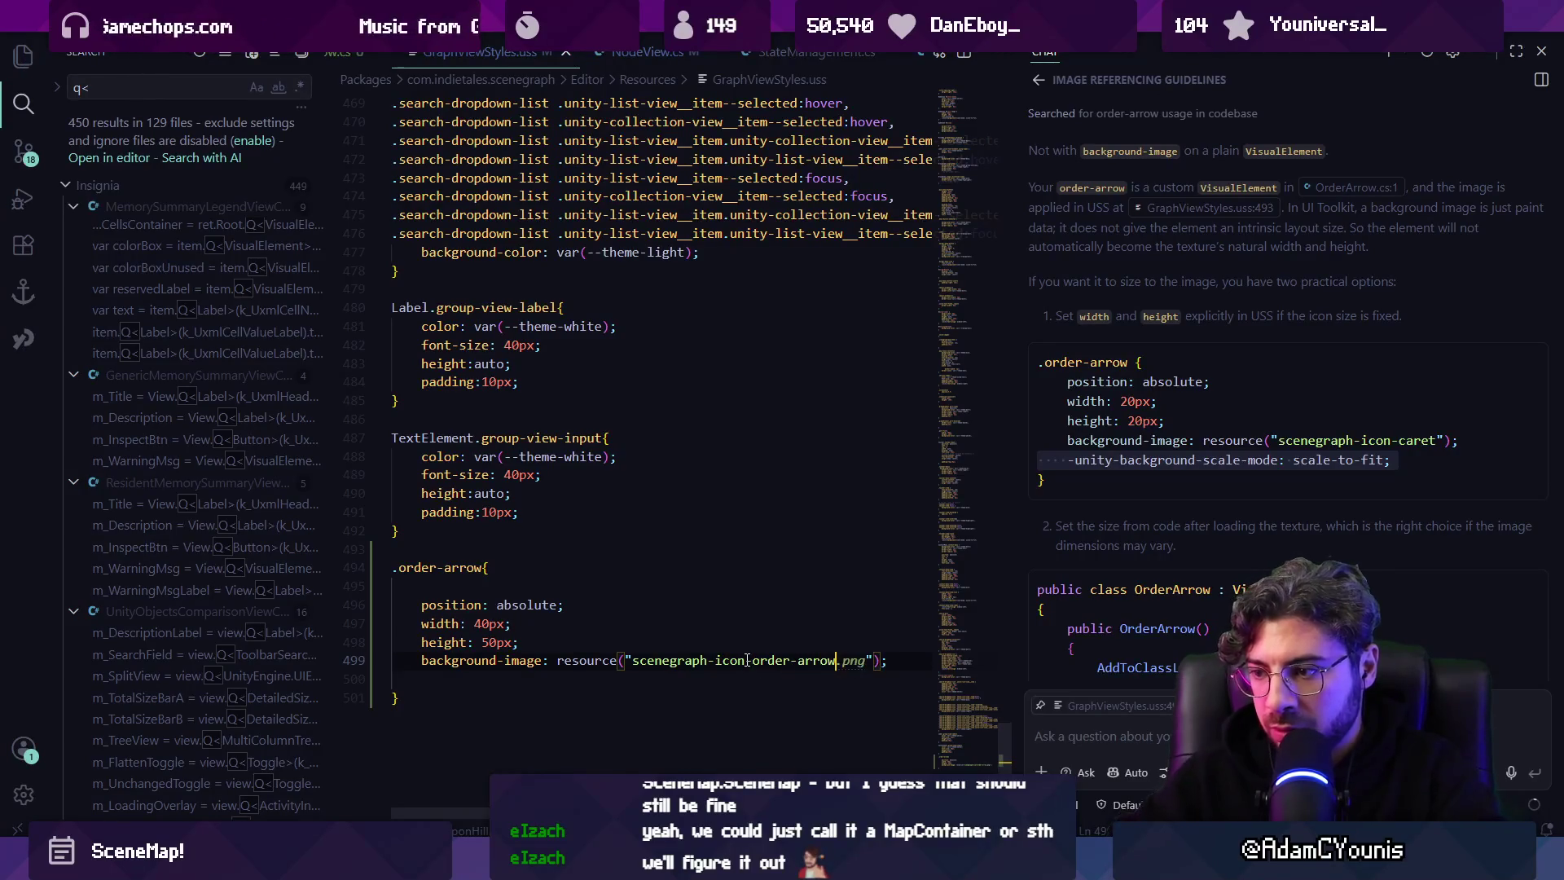
key(alt+Tab)
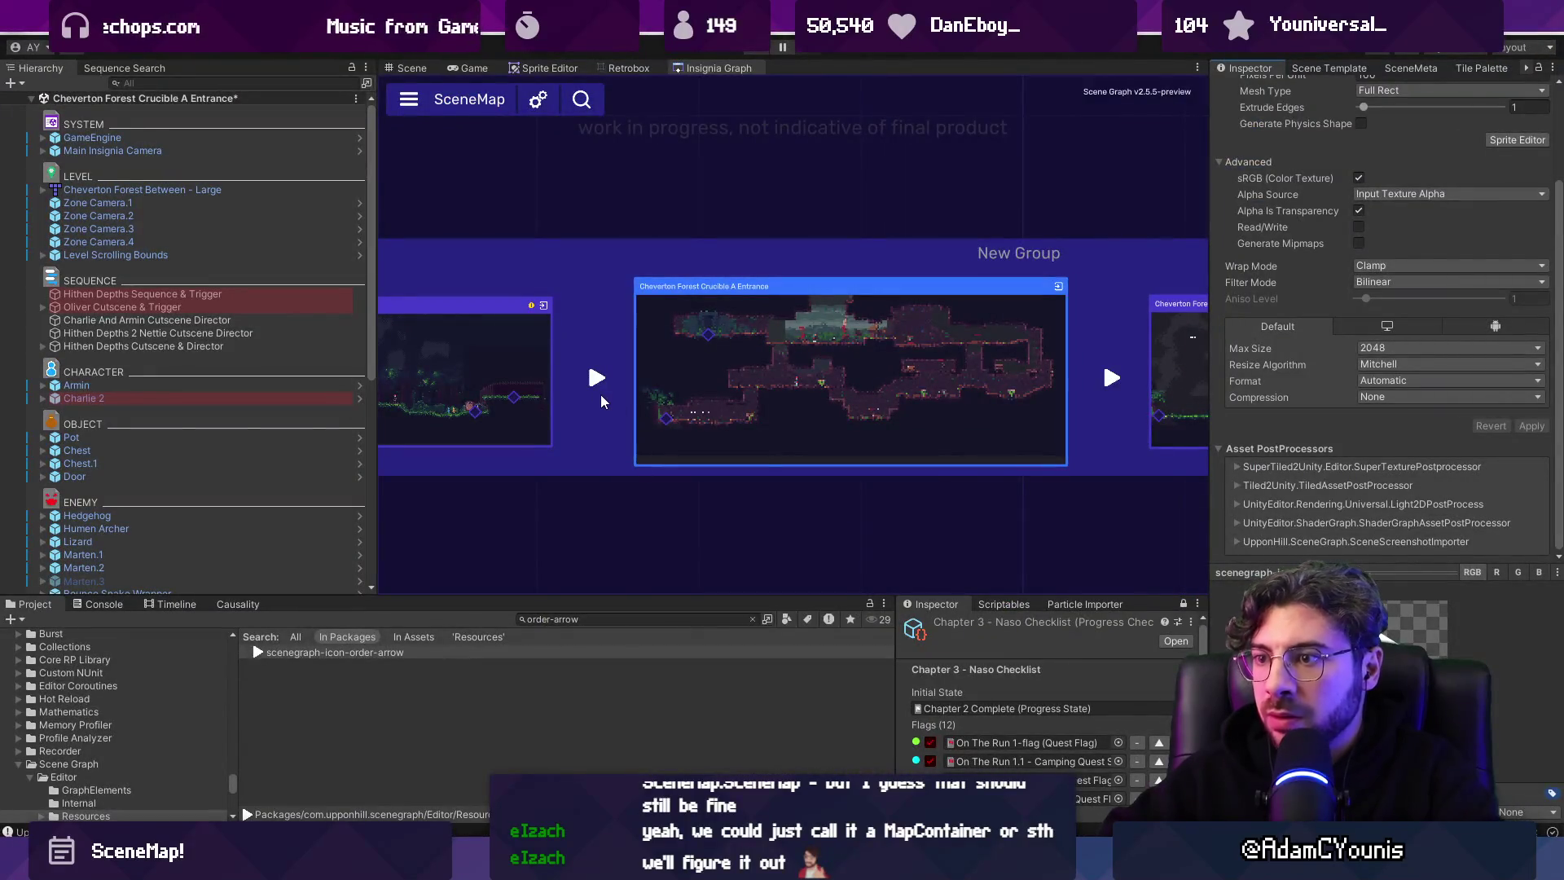
Maximize the graph view, move Crucible A Entrance after the Descent node, then restore the view.
scroll(605, 379, up, 2)
scroll(606, 380, down, 5)
scroll(647, 375, up, 3)
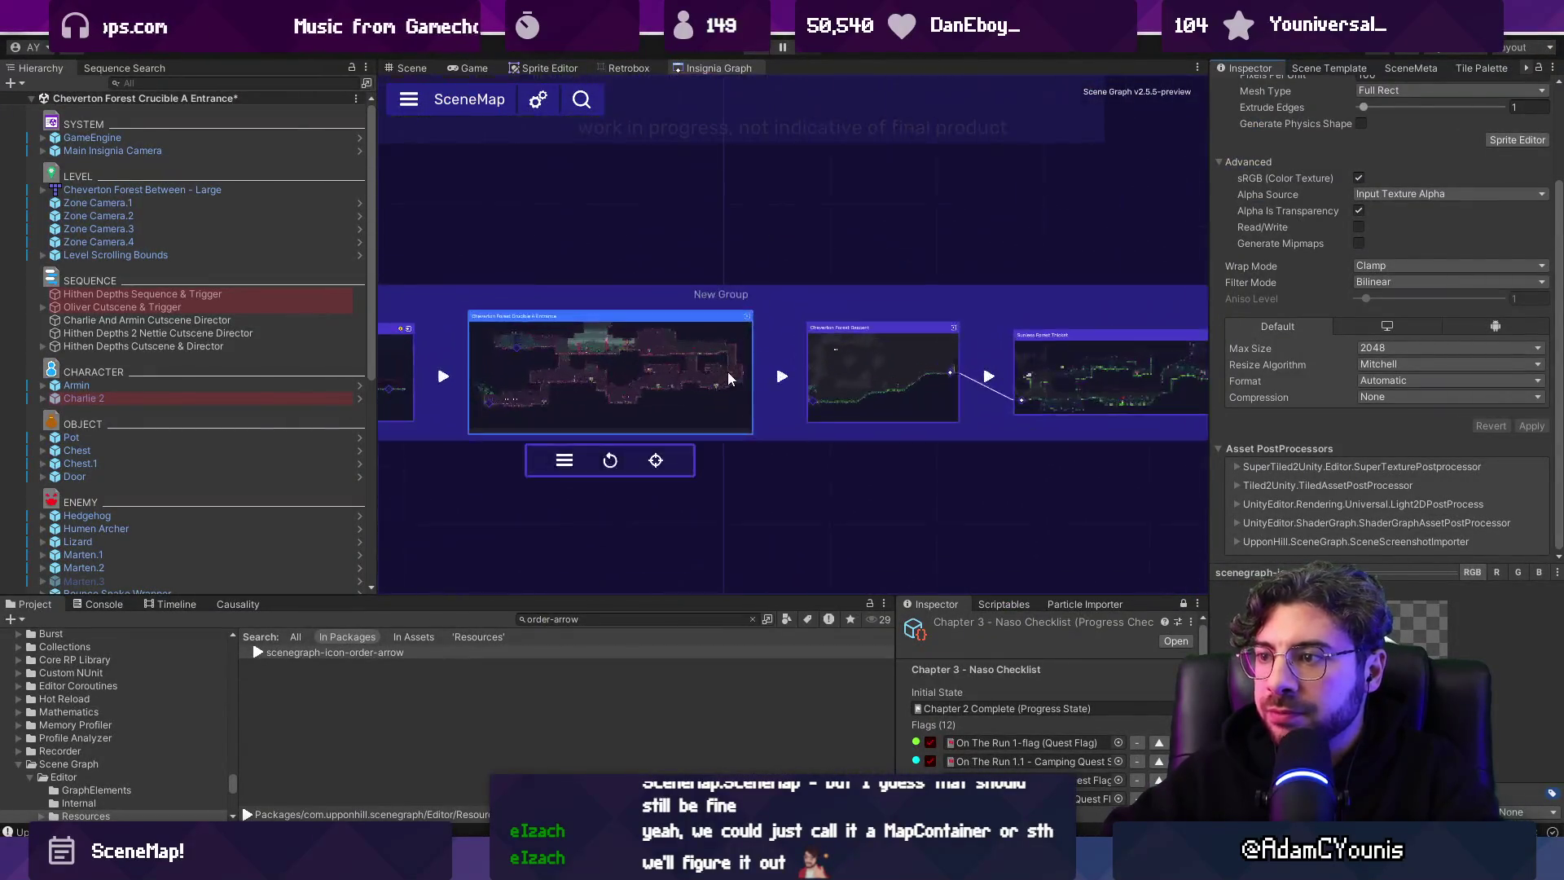
double_click(736, 68)
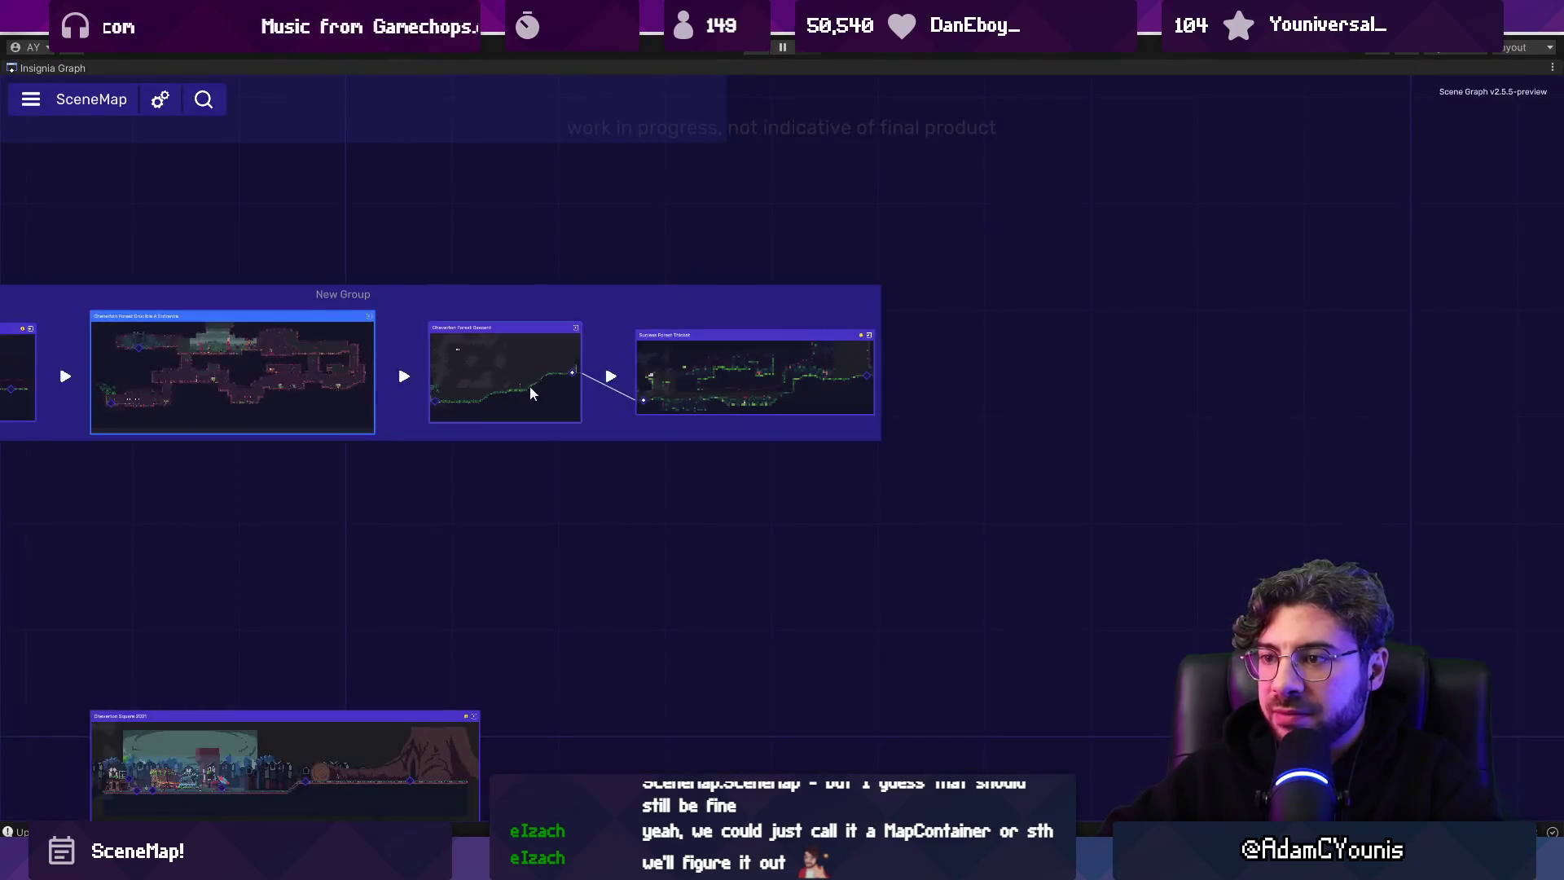
scroll(670, 495, up, 1)
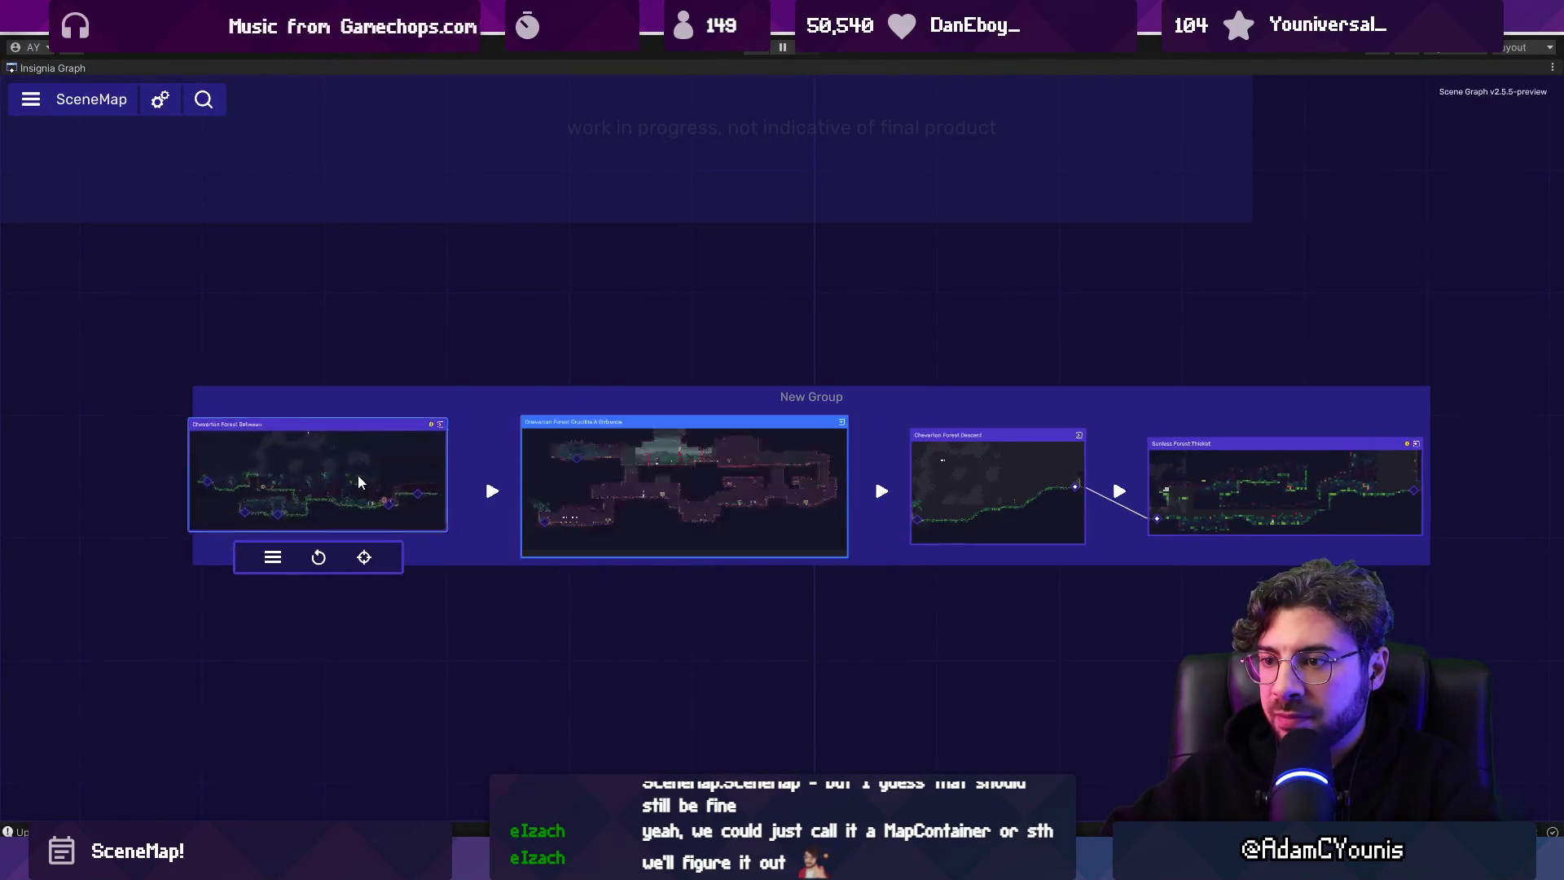
click(881, 490)
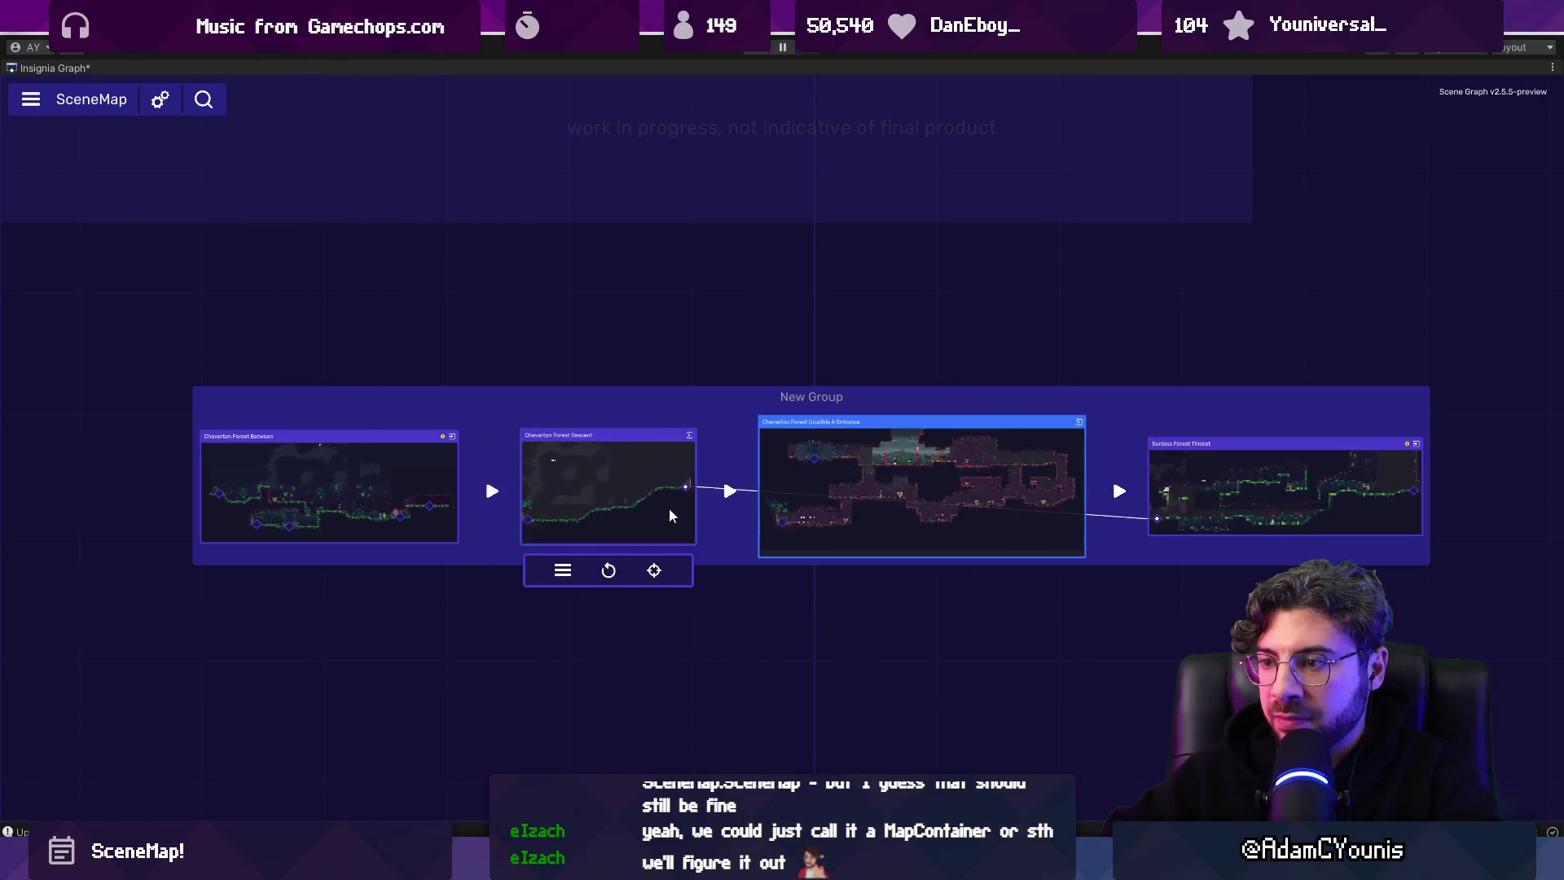
scroll(741, 466, up, 5)
scroll(741, 465, down, 7)
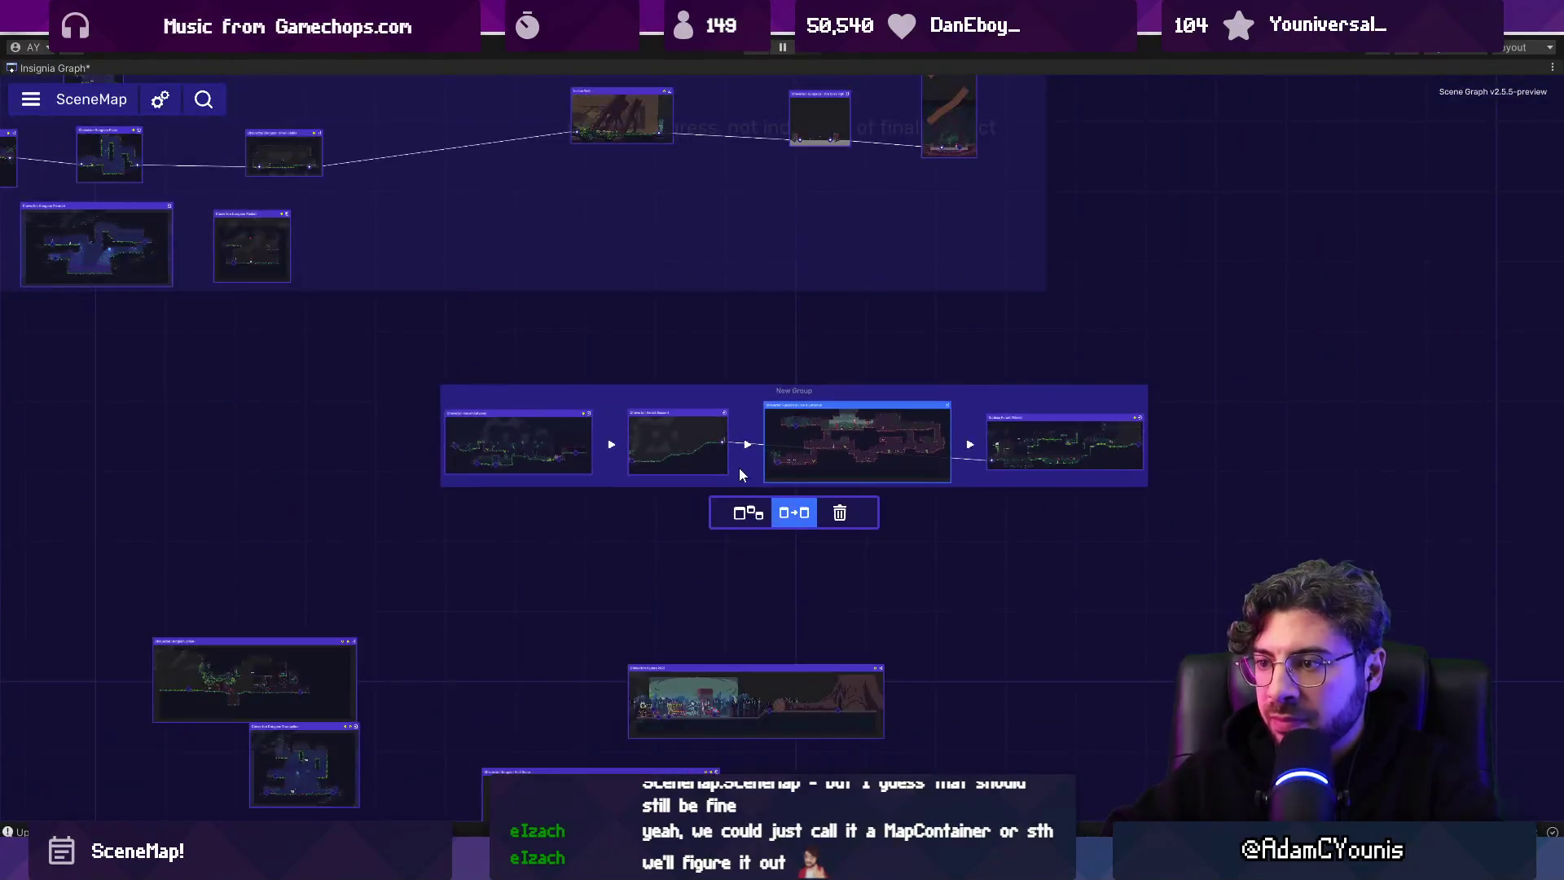
scroll(740, 468, up, 4)
mouse_move(1459, 404)
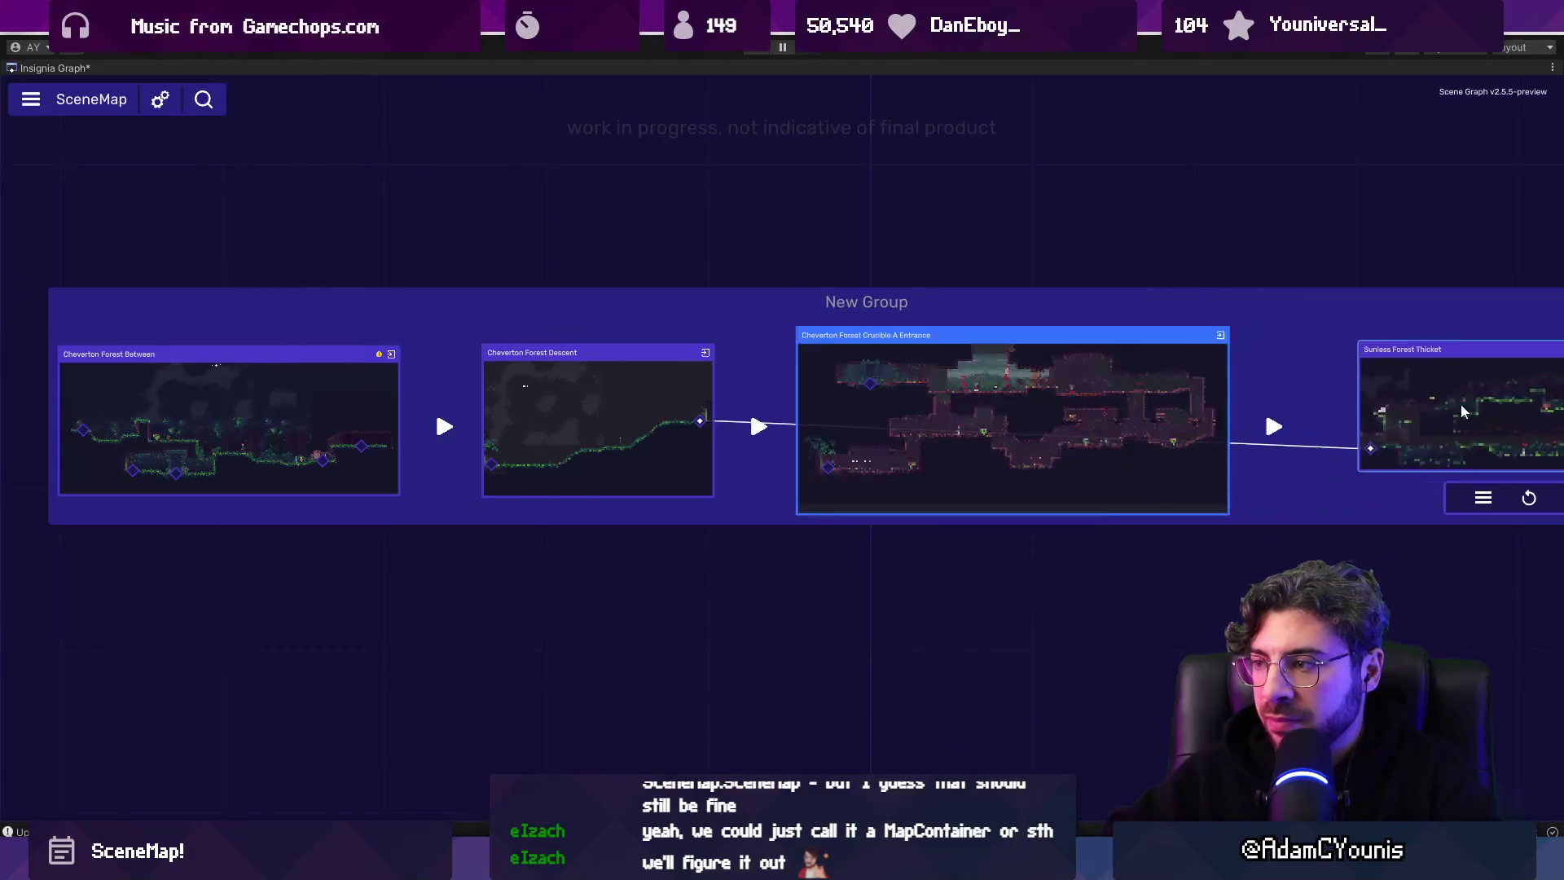
double_click(62, 71)
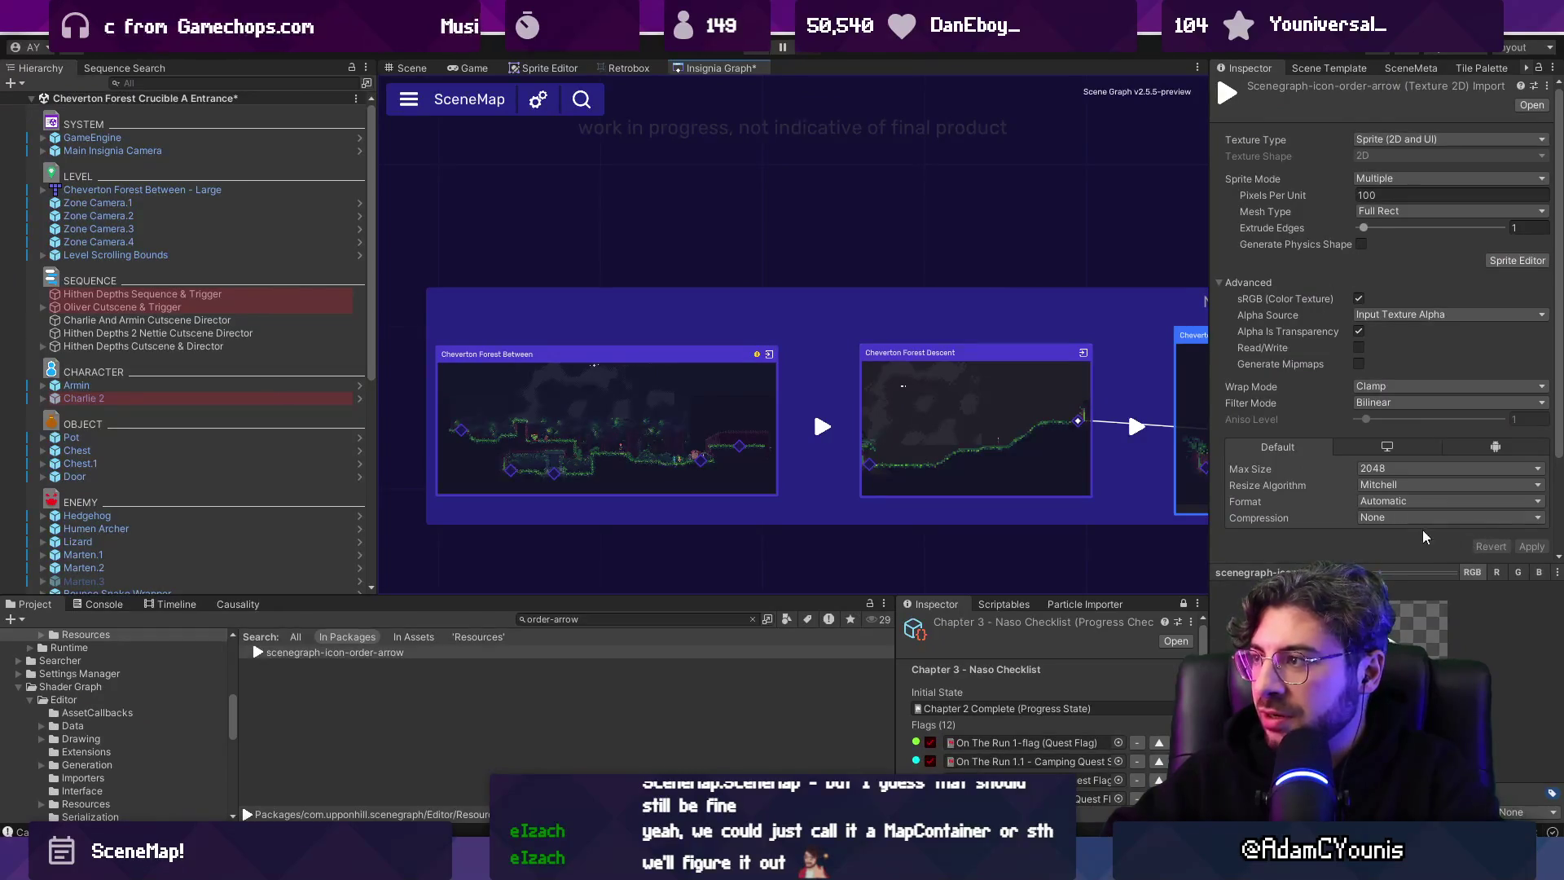
Maximize the graph and reorder the group, putting Crucible A Entrance last and Descent third.
double_click(680, 72)
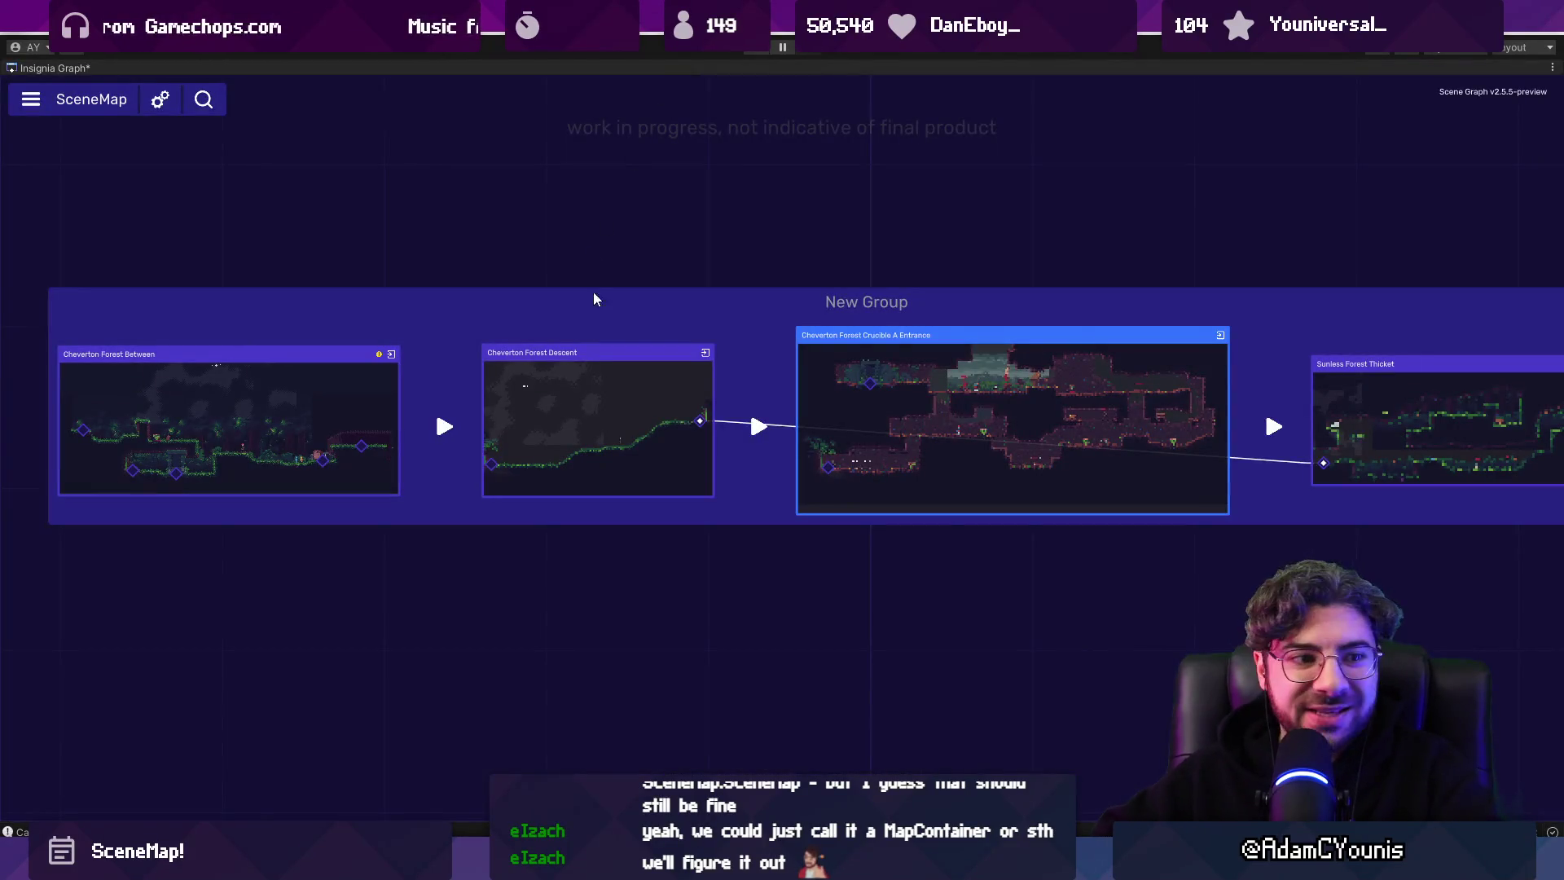
drag(863, 428, 1034, 422)
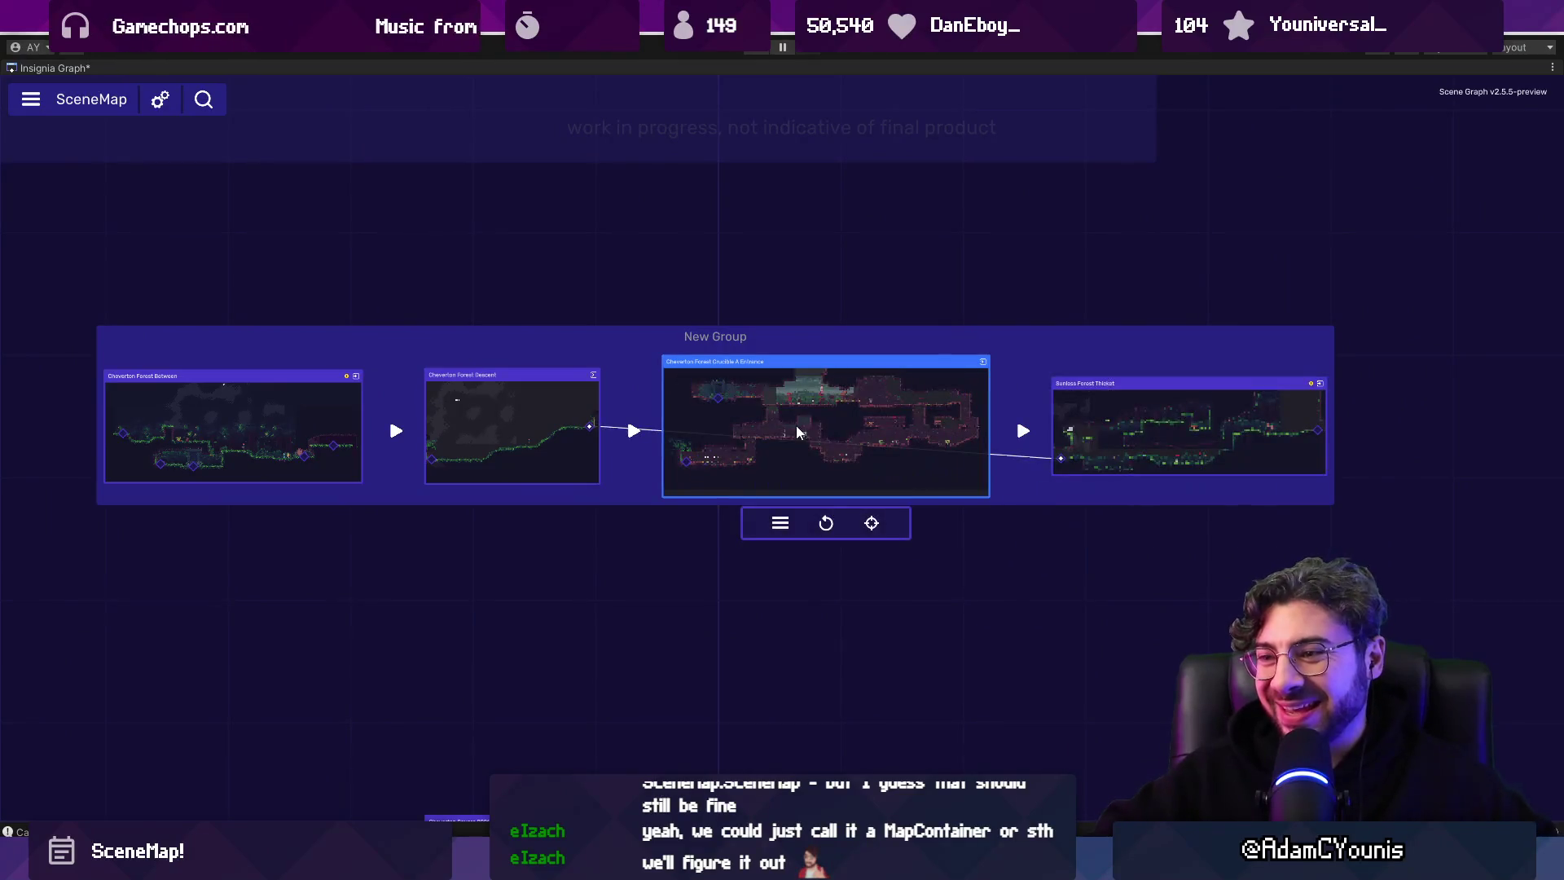
mouse_move(795, 425)
mouse_down()
mouse_move(1165, 421)
mouse_move(146, 425)
mouse_move(1024, 438)
mouse_up()
mouse_move(1210, 423)
mouse_down()
mouse_move(469, 408)
mouse_move(867, 427)
mouse_up()
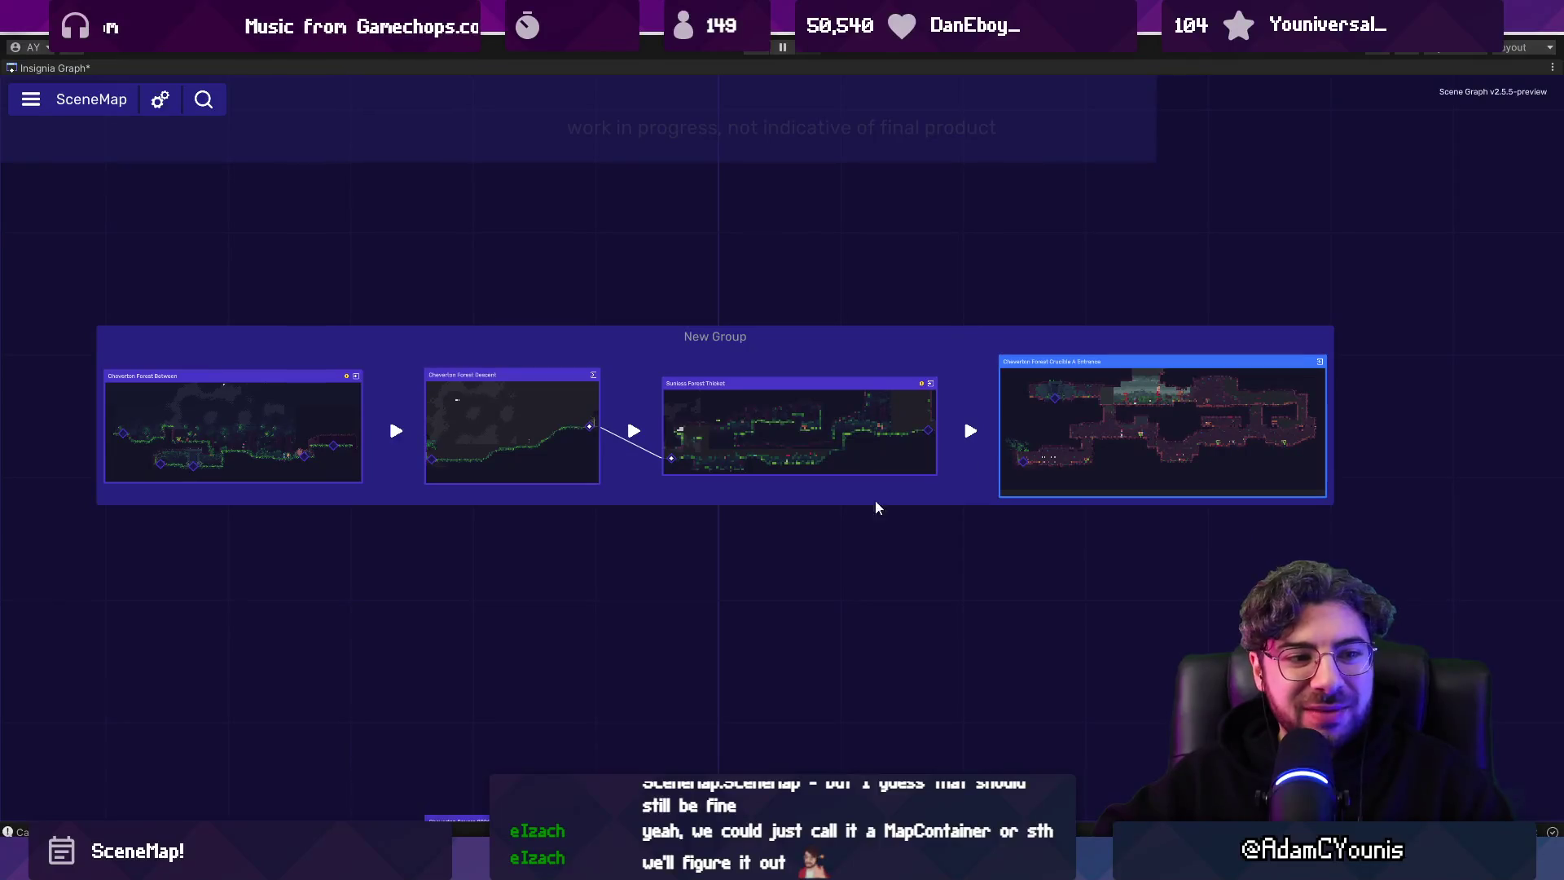
mouse_move(765, 407)
mouse_down()
mouse_move(189, 399)
mouse_move(218, 399)
mouse_up()
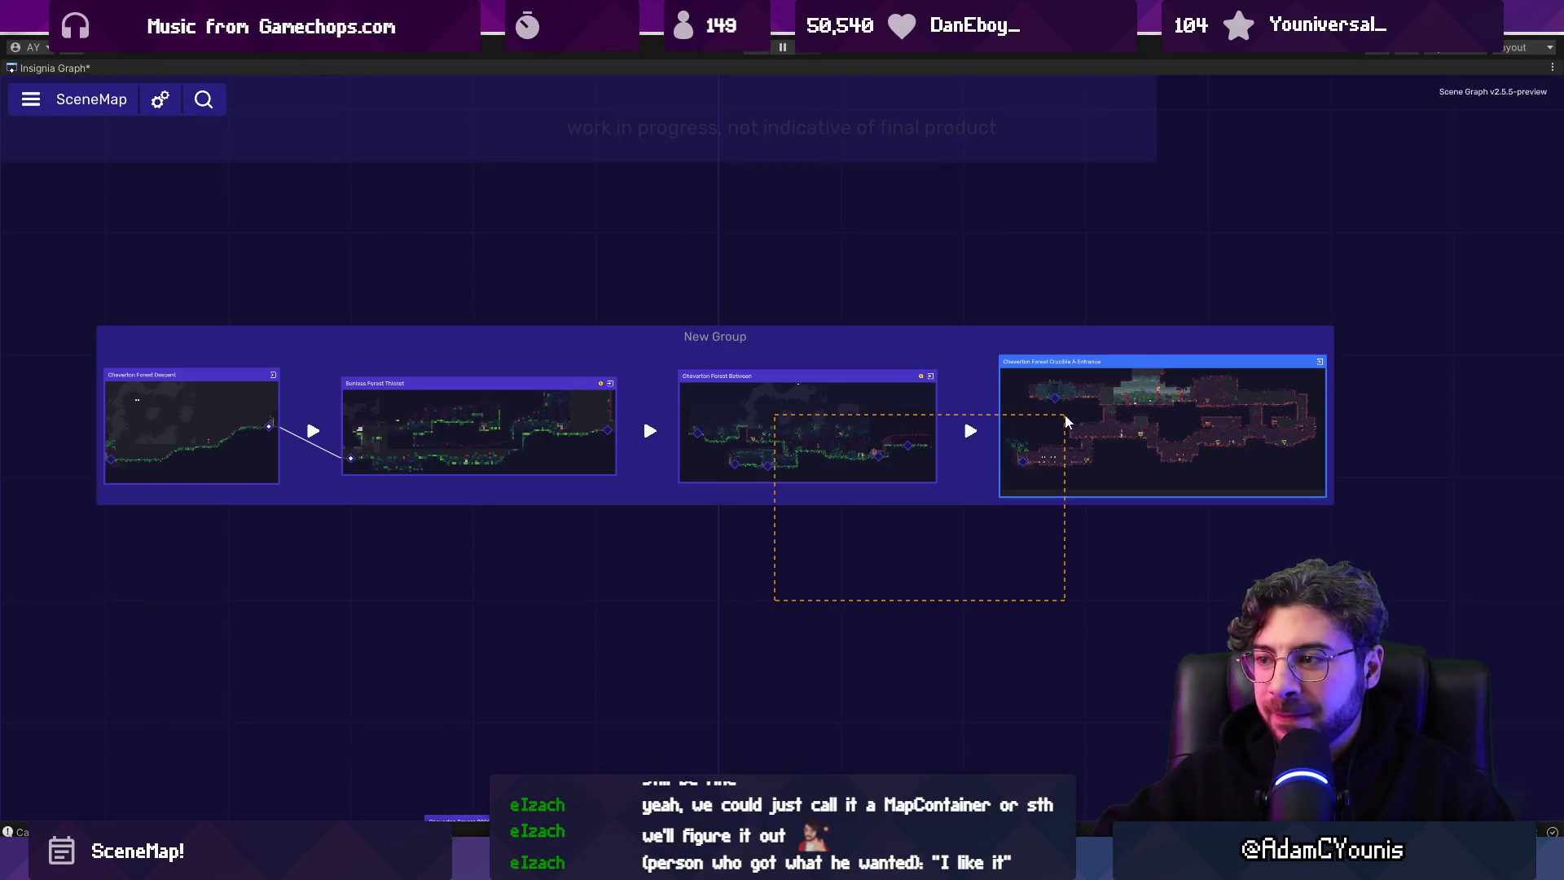
mouse_move(1066, 420)
mouse_down()
mouse_move(378, 409)
mouse_move(422, 414)
mouse_up()
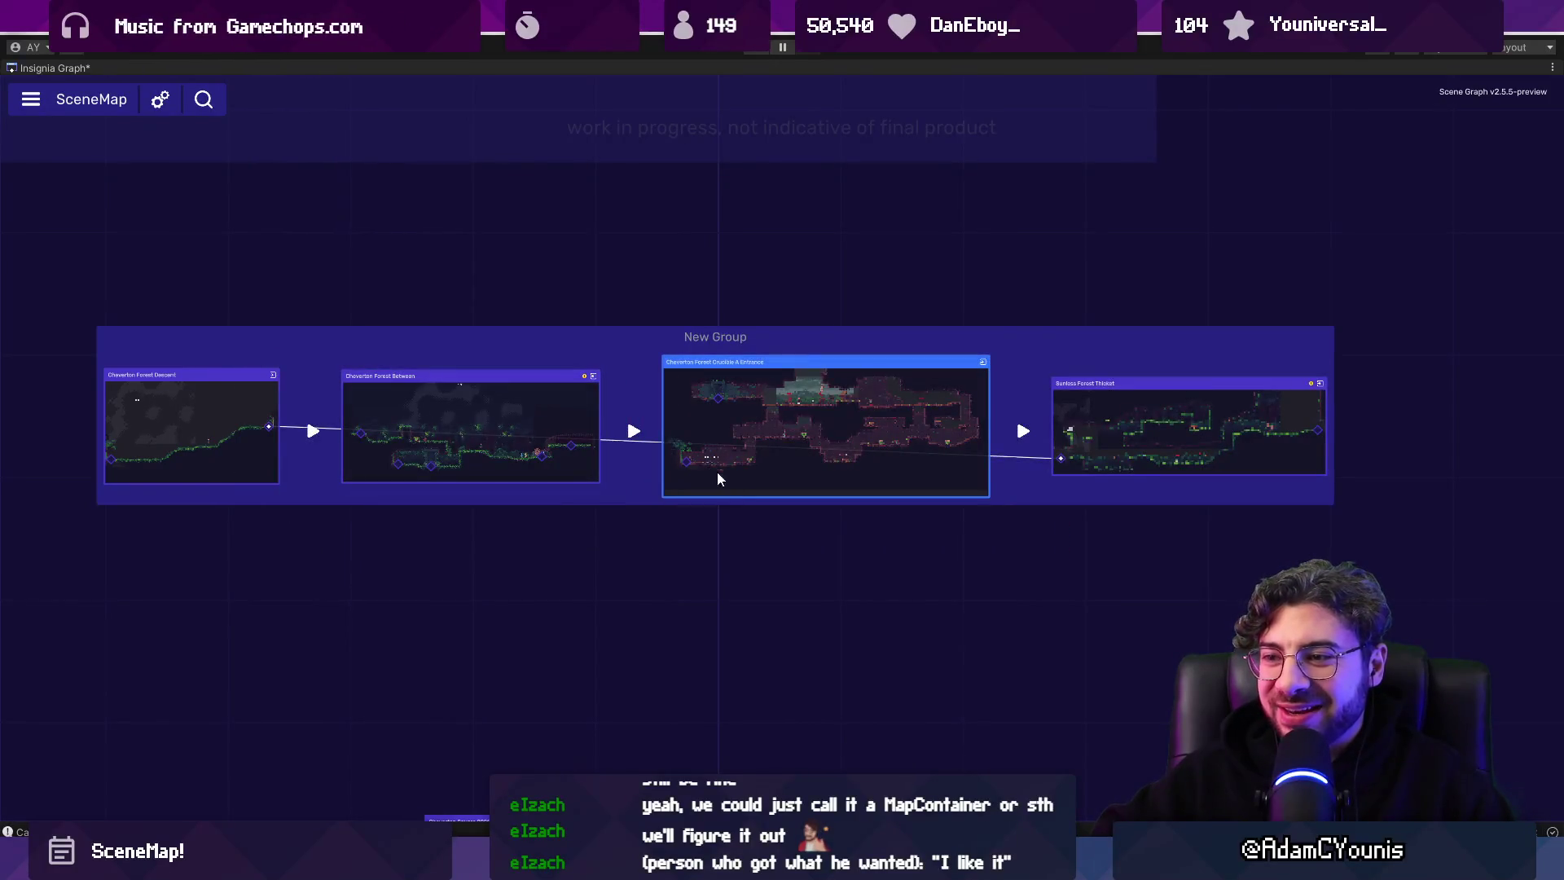
mouse_move(683, 461)
mouse_down()
mouse_move(478, 401)
mouse_move(1151, 373)
mouse_move(803, 401)
mouse_move(155, 370)
mouse_move(263, 376)
mouse_up()
drag(570, 382, 983, 383)
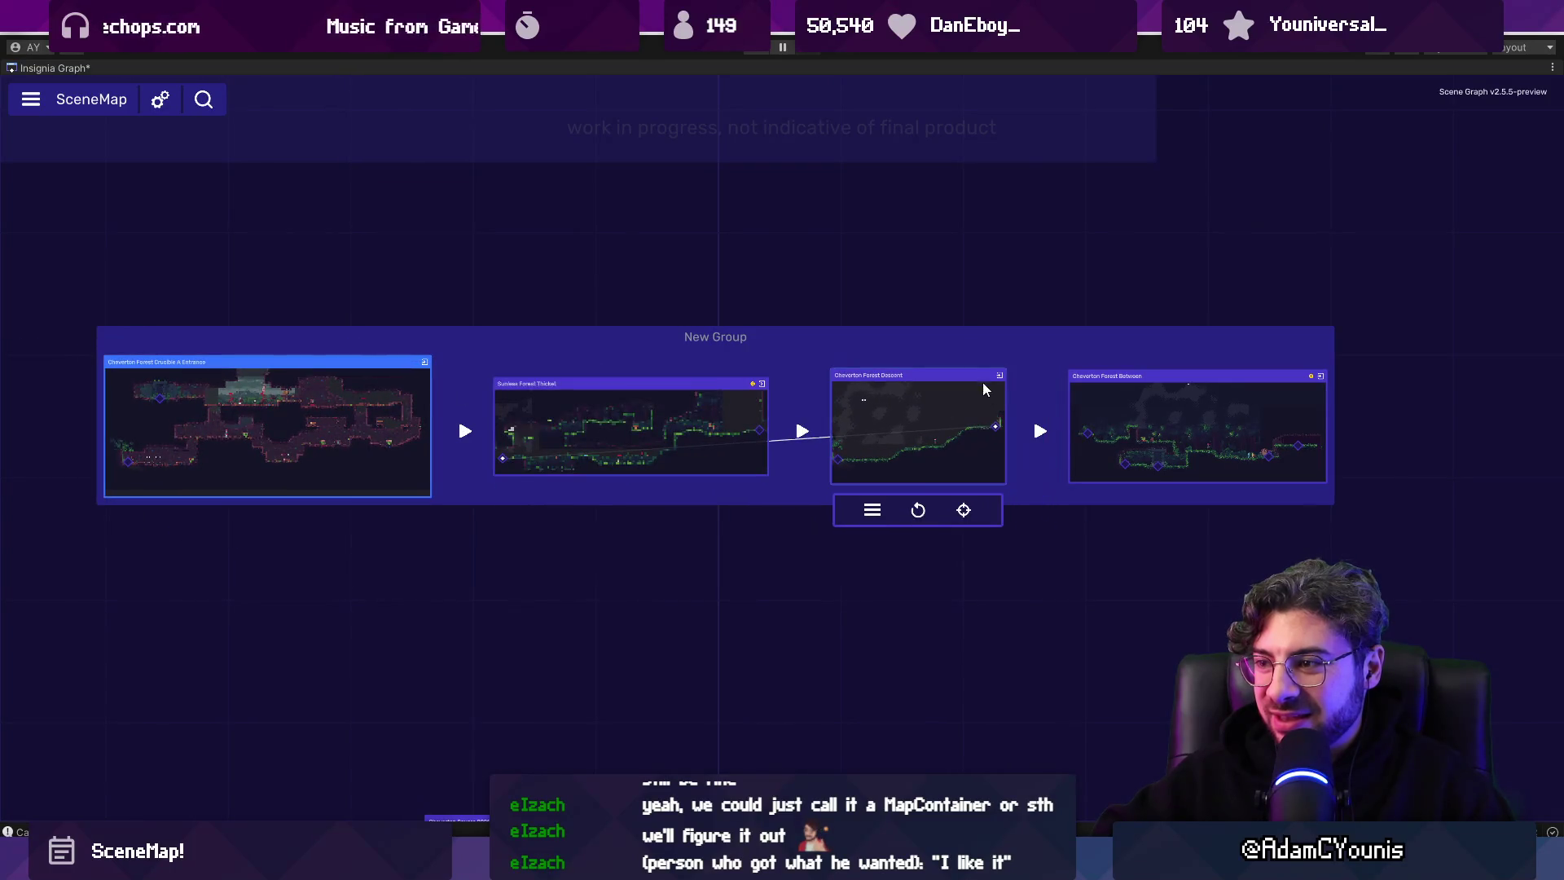
Shift the Descent node up-left and redraw the link into Descent's left entry point.
mouse_move(667, 407)
scroll(666, 408, up, 3)
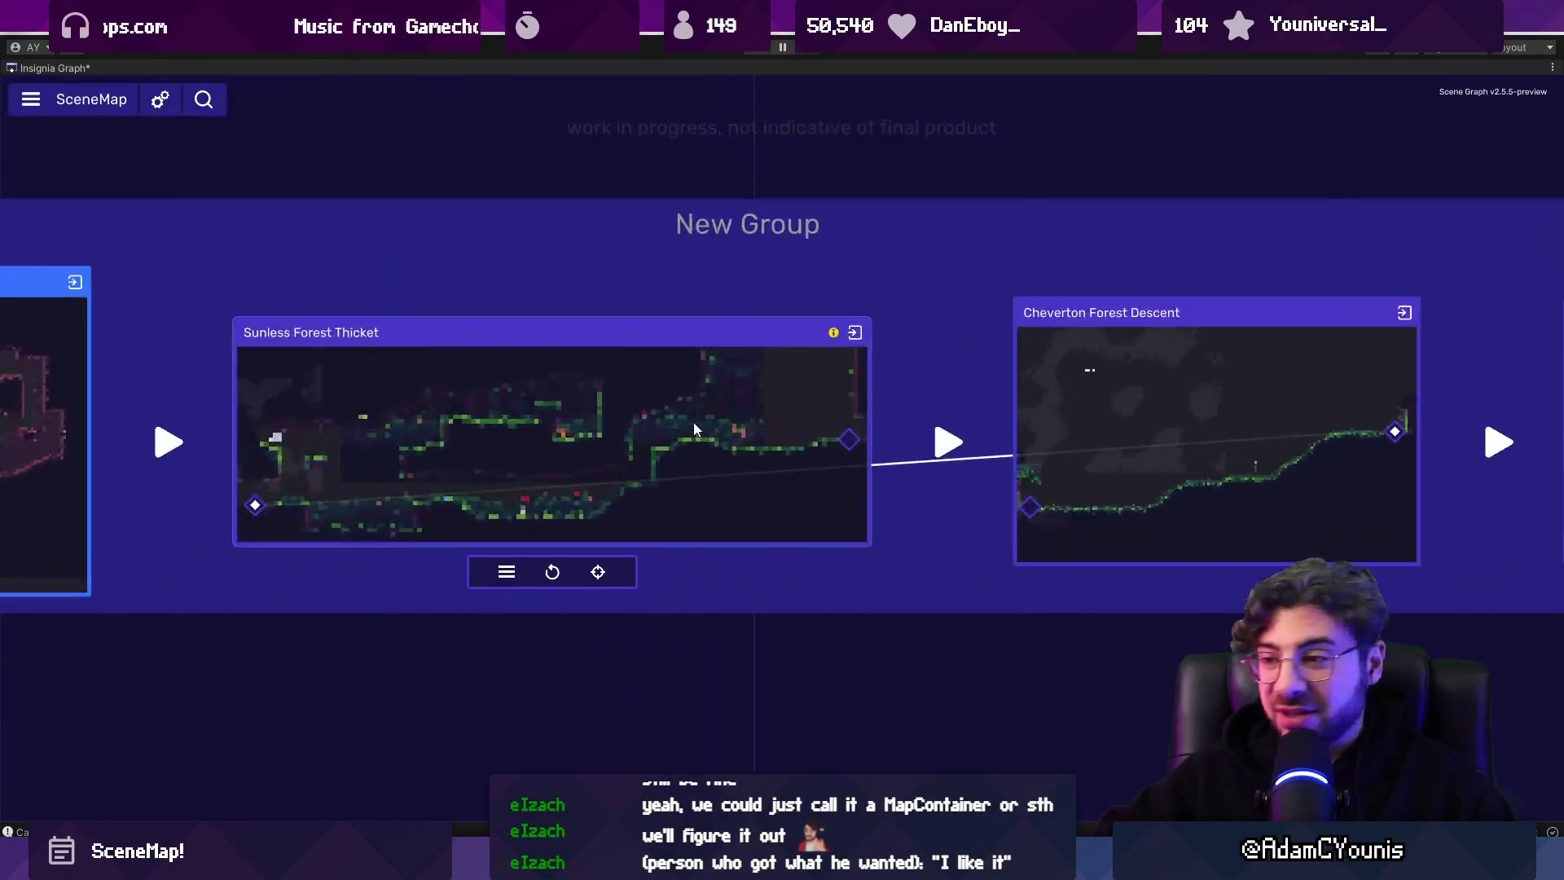
scroll(696, 422, down, 2)
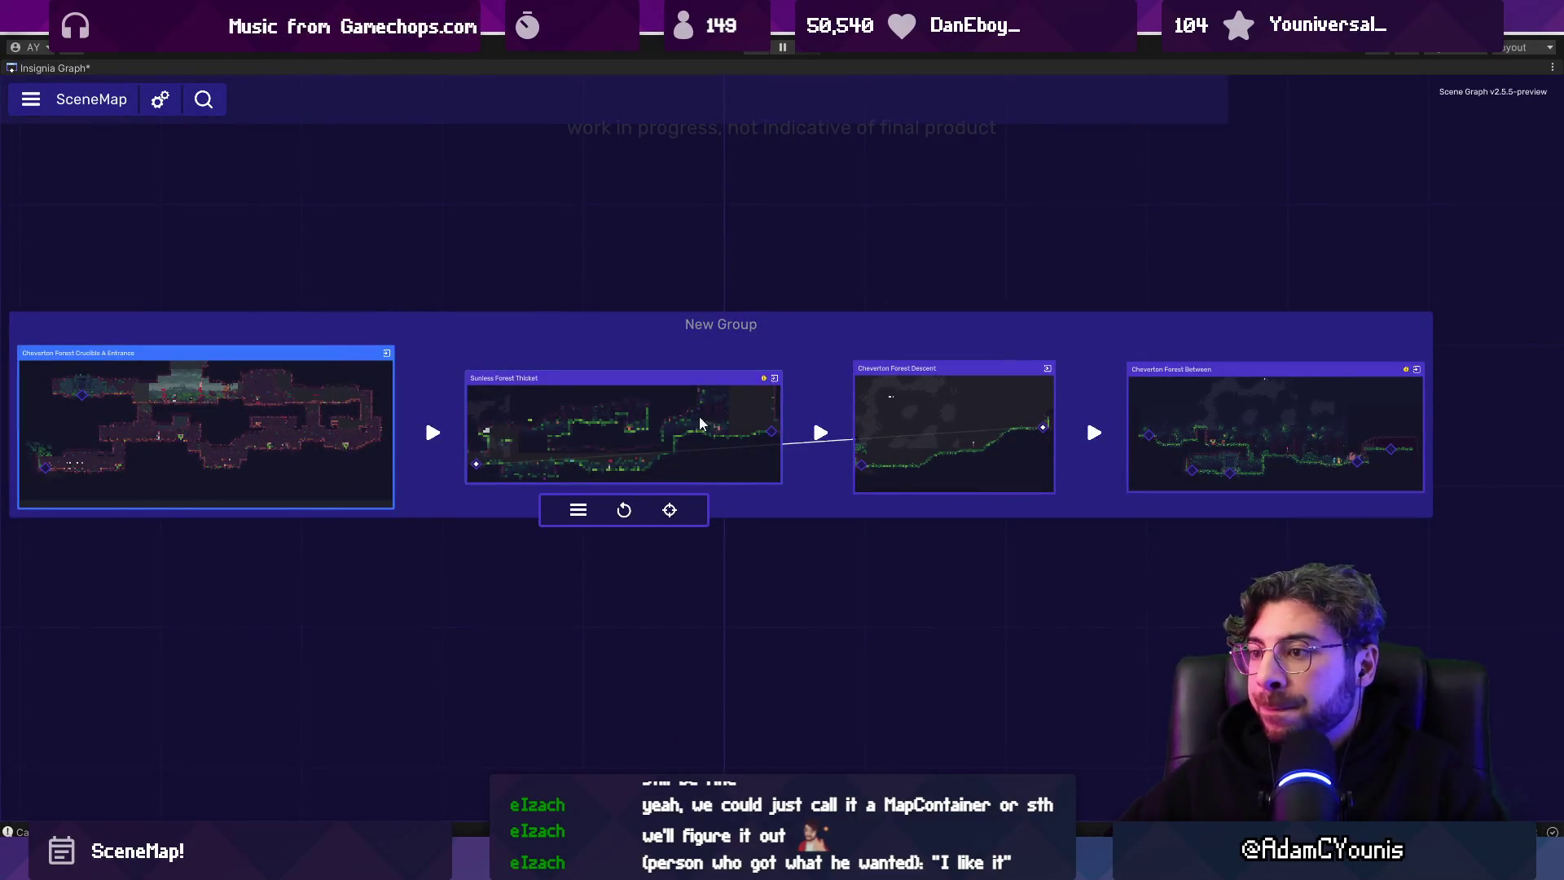
scroll(699, 417, down, 3)
scroll(693, 394, up, 6)
mouse_move(891, 374)
mouse_down()
mouse_move(861, 320)
mouse_move(855, 333)
mouse_up()
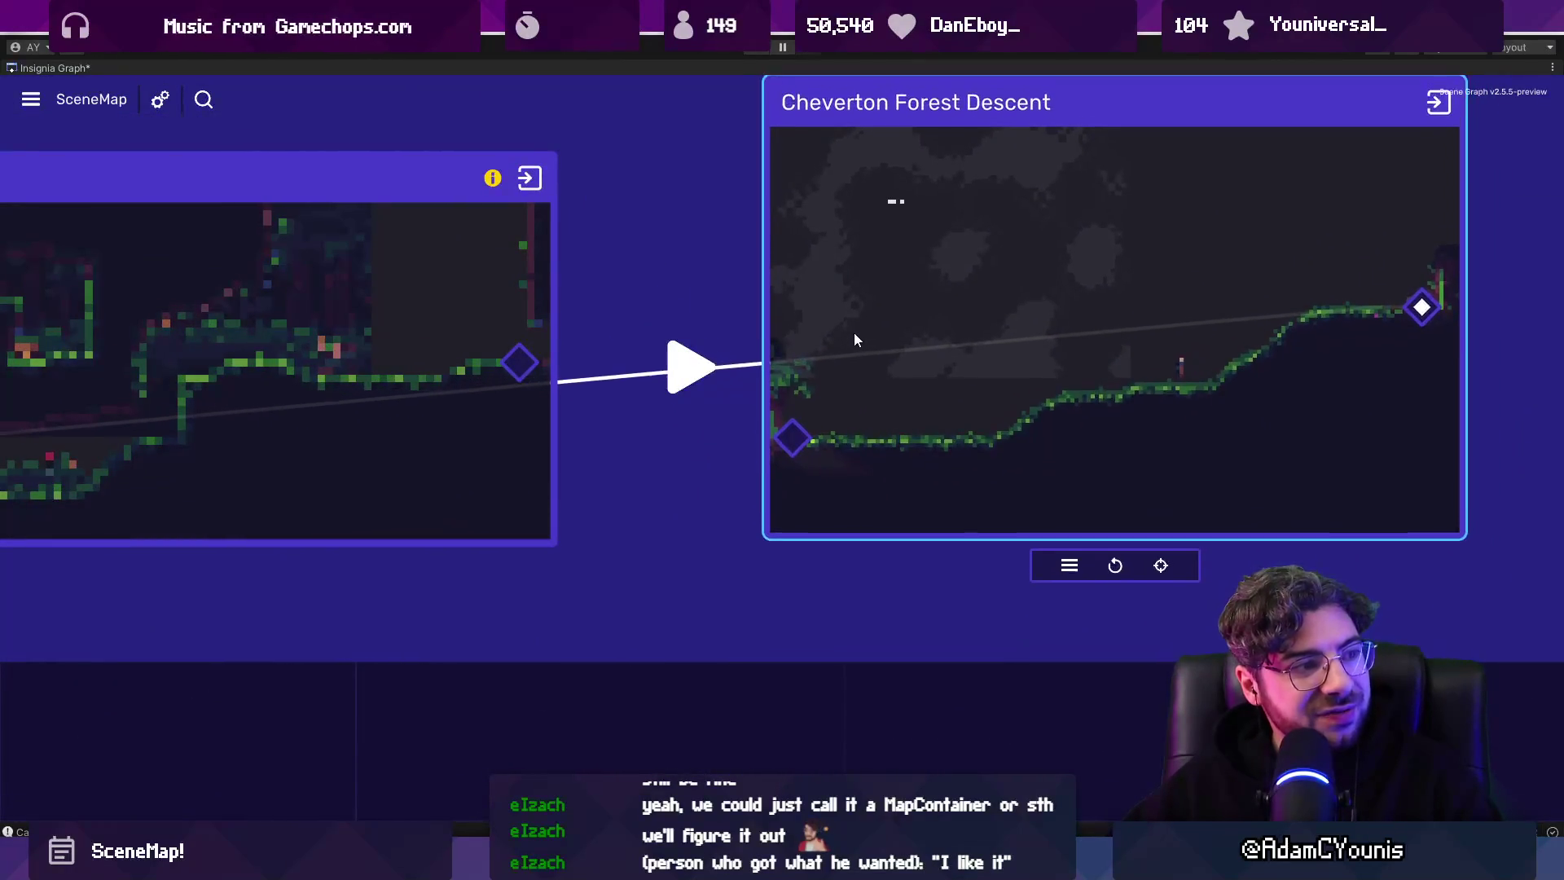
click(725, 402)
drag(519, 362, 831, 478)
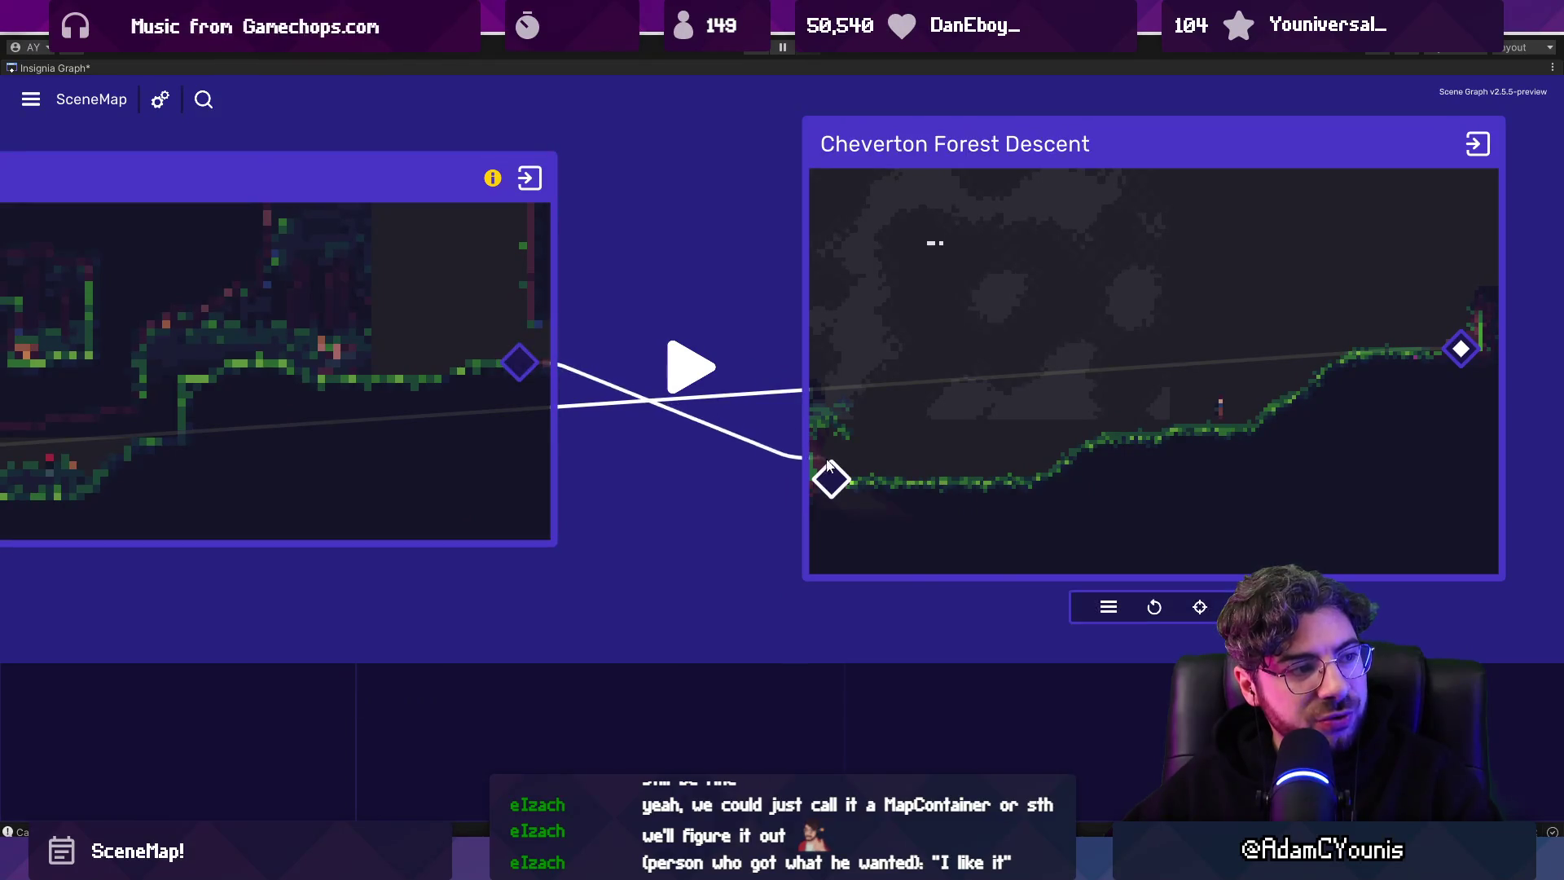
drag(996, 479, 1041, 407)
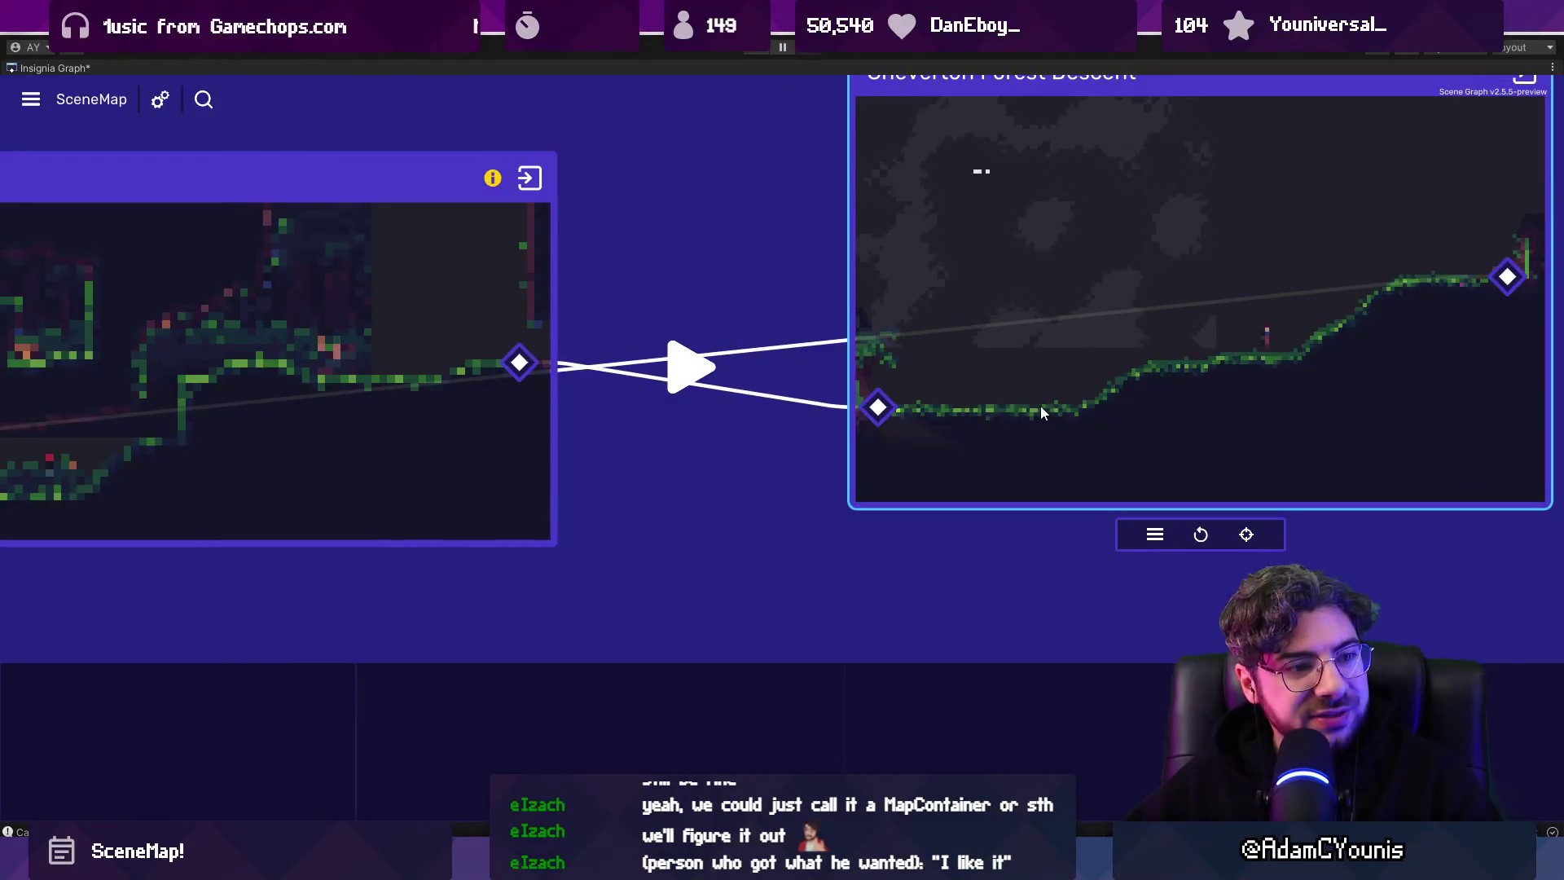
click(768, 472)
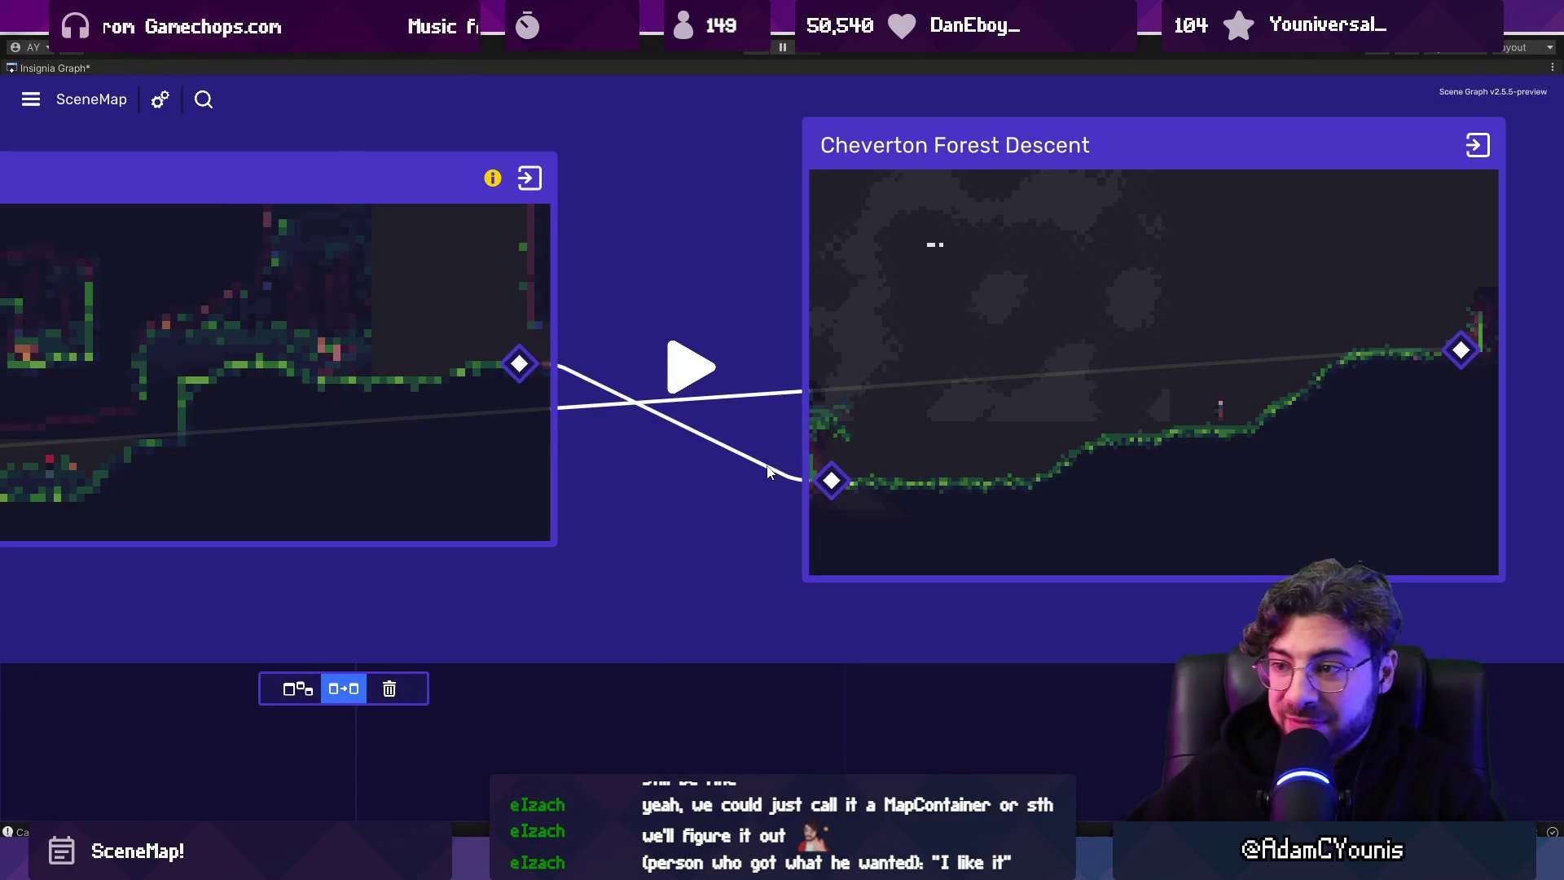
Inspect the Sunless Forest Thicket and Cheverton Forest Descent nodes, then return to VS Code.
scroll(731, 437, down, 6)
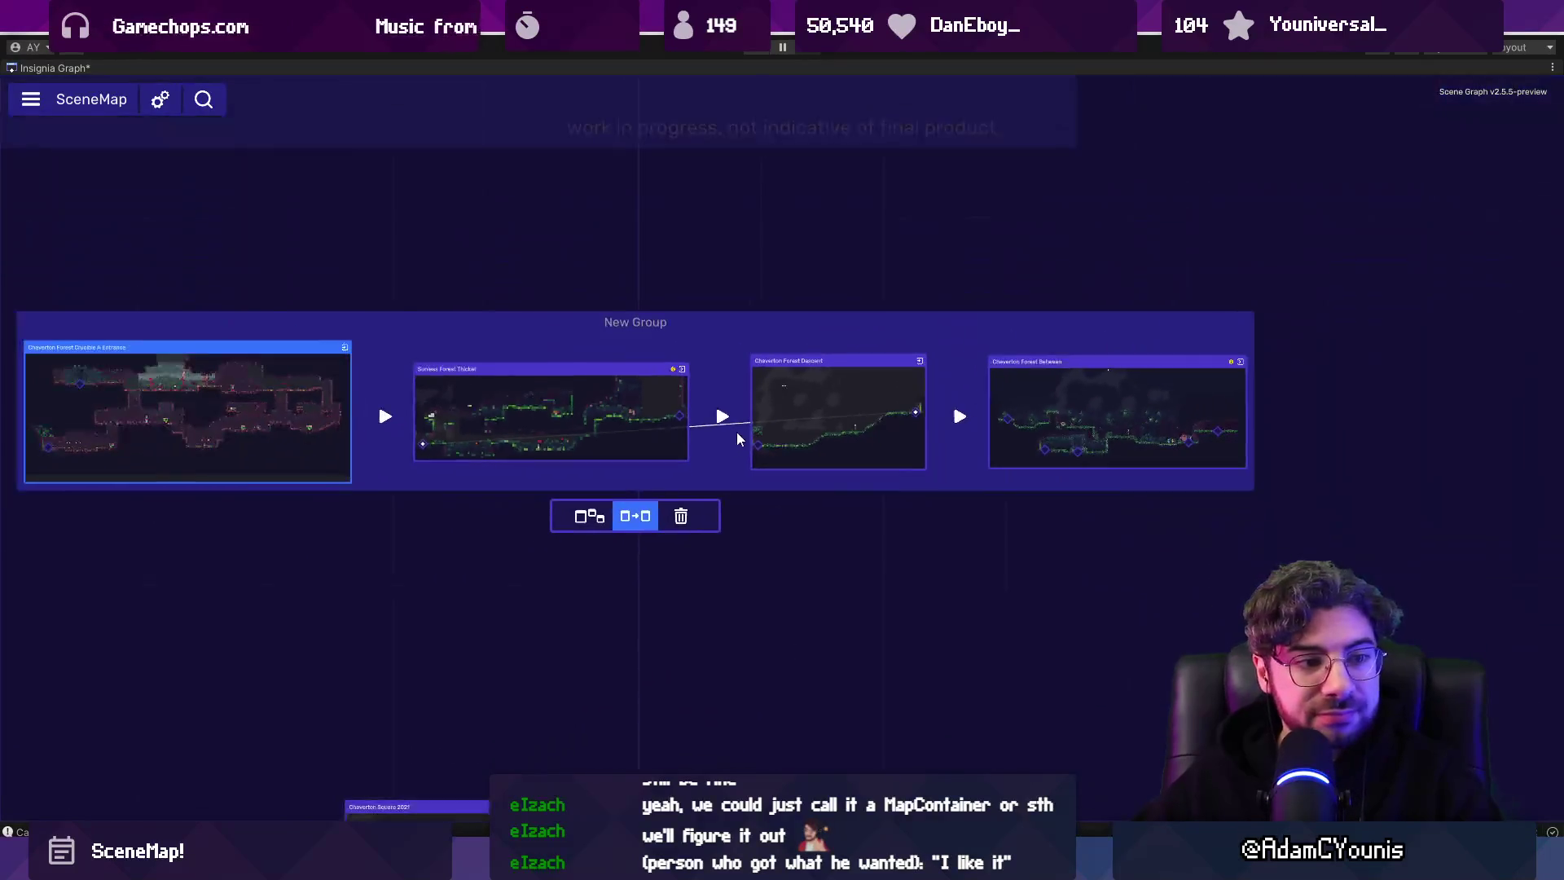
click(724, 453)
click(816, 432)
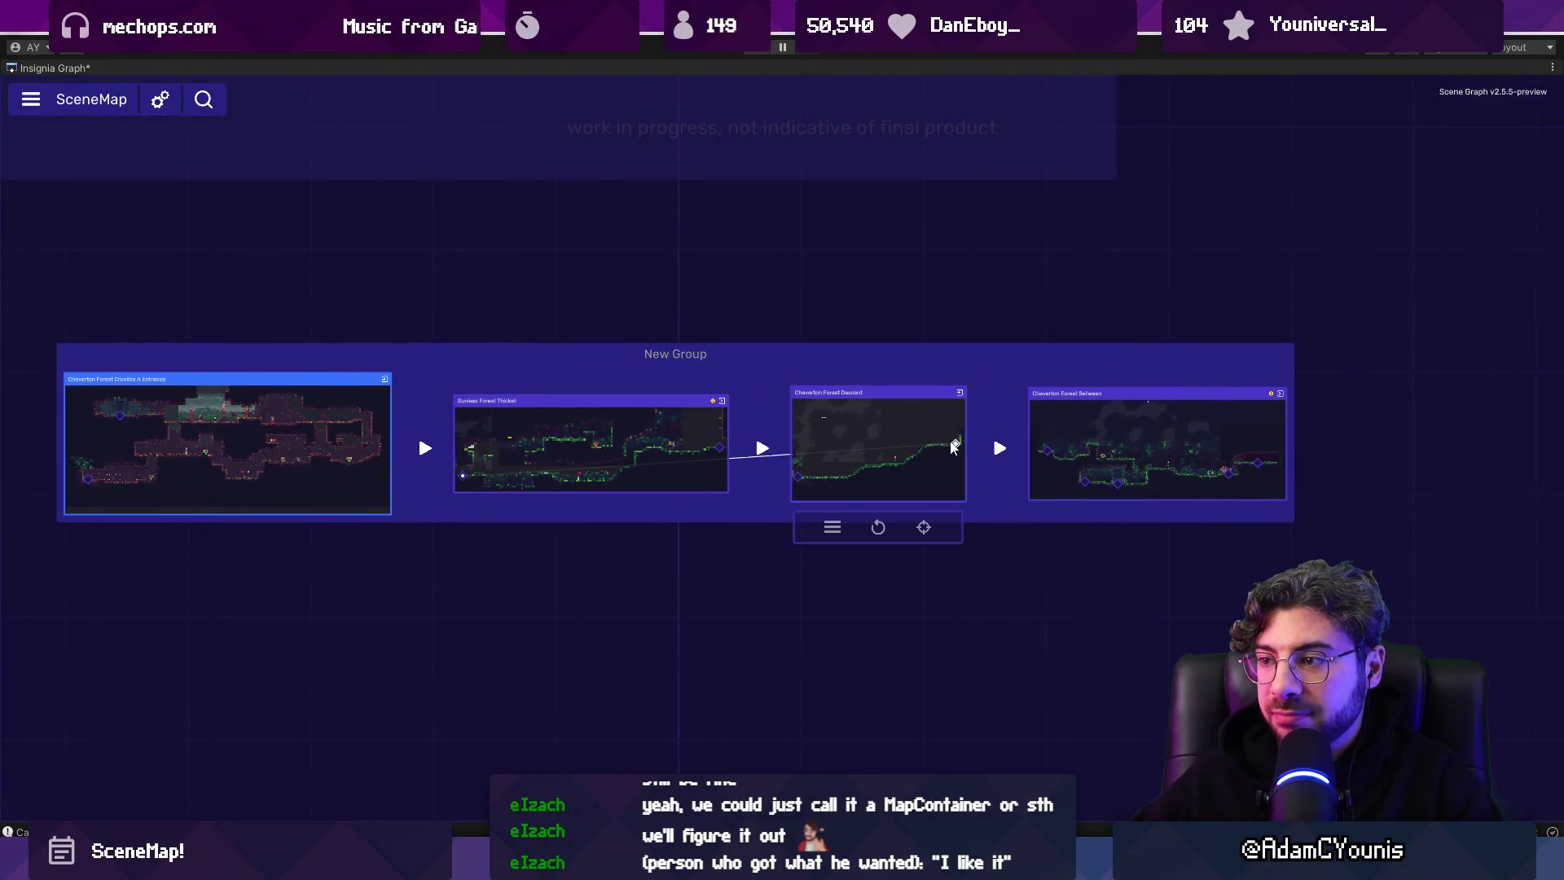
click(412, 217)
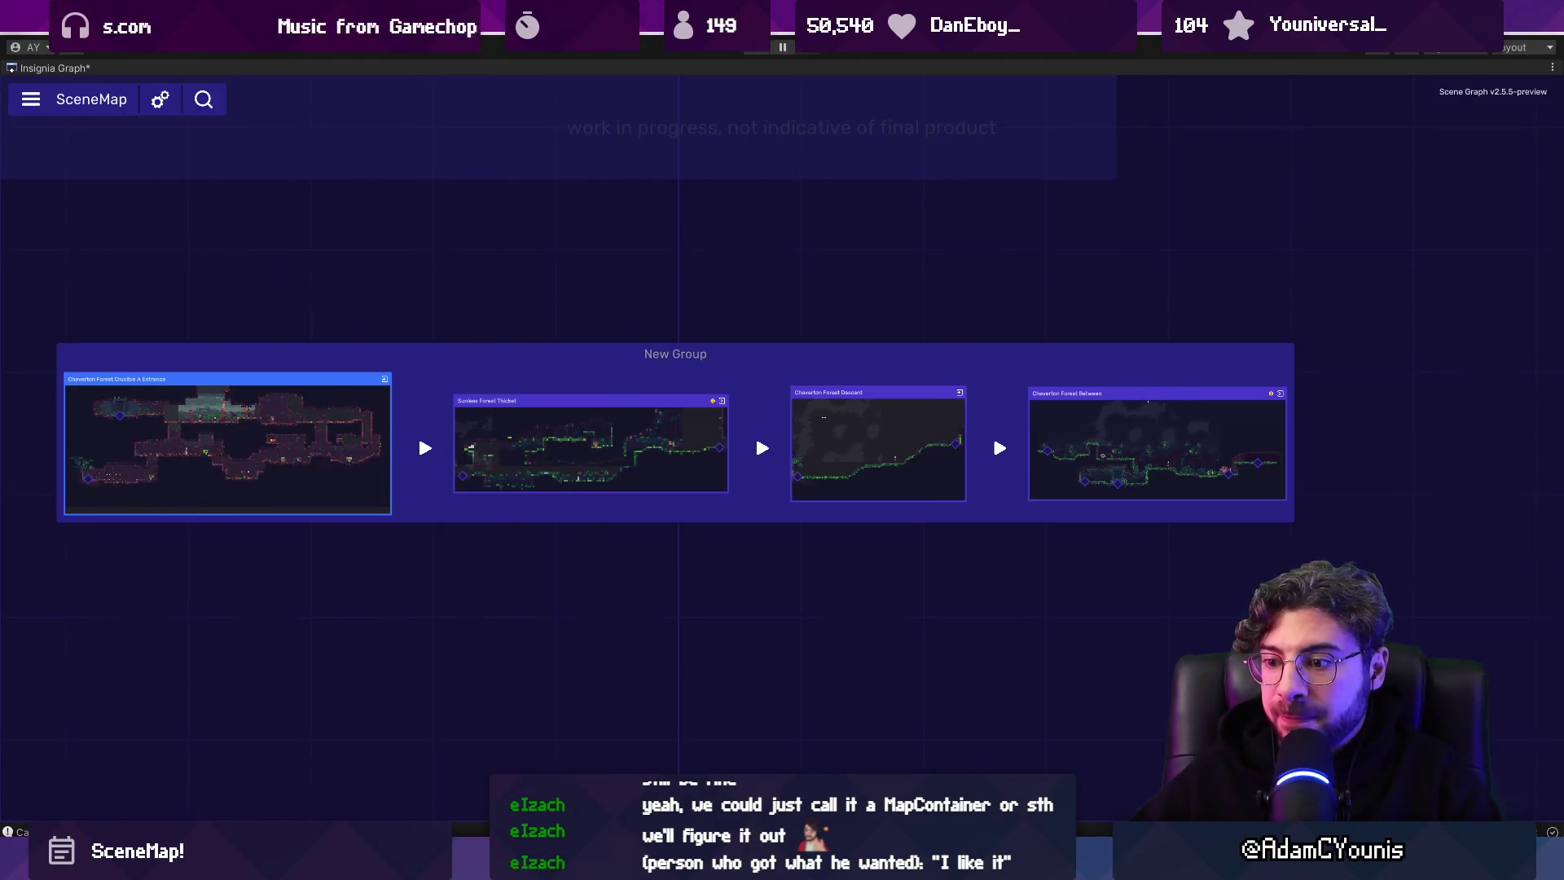
key(alt+Tab)
Close the AI chat panel and search SceneGraphView.cs for 'groupview' matches.
key(ctrl+alt+b)
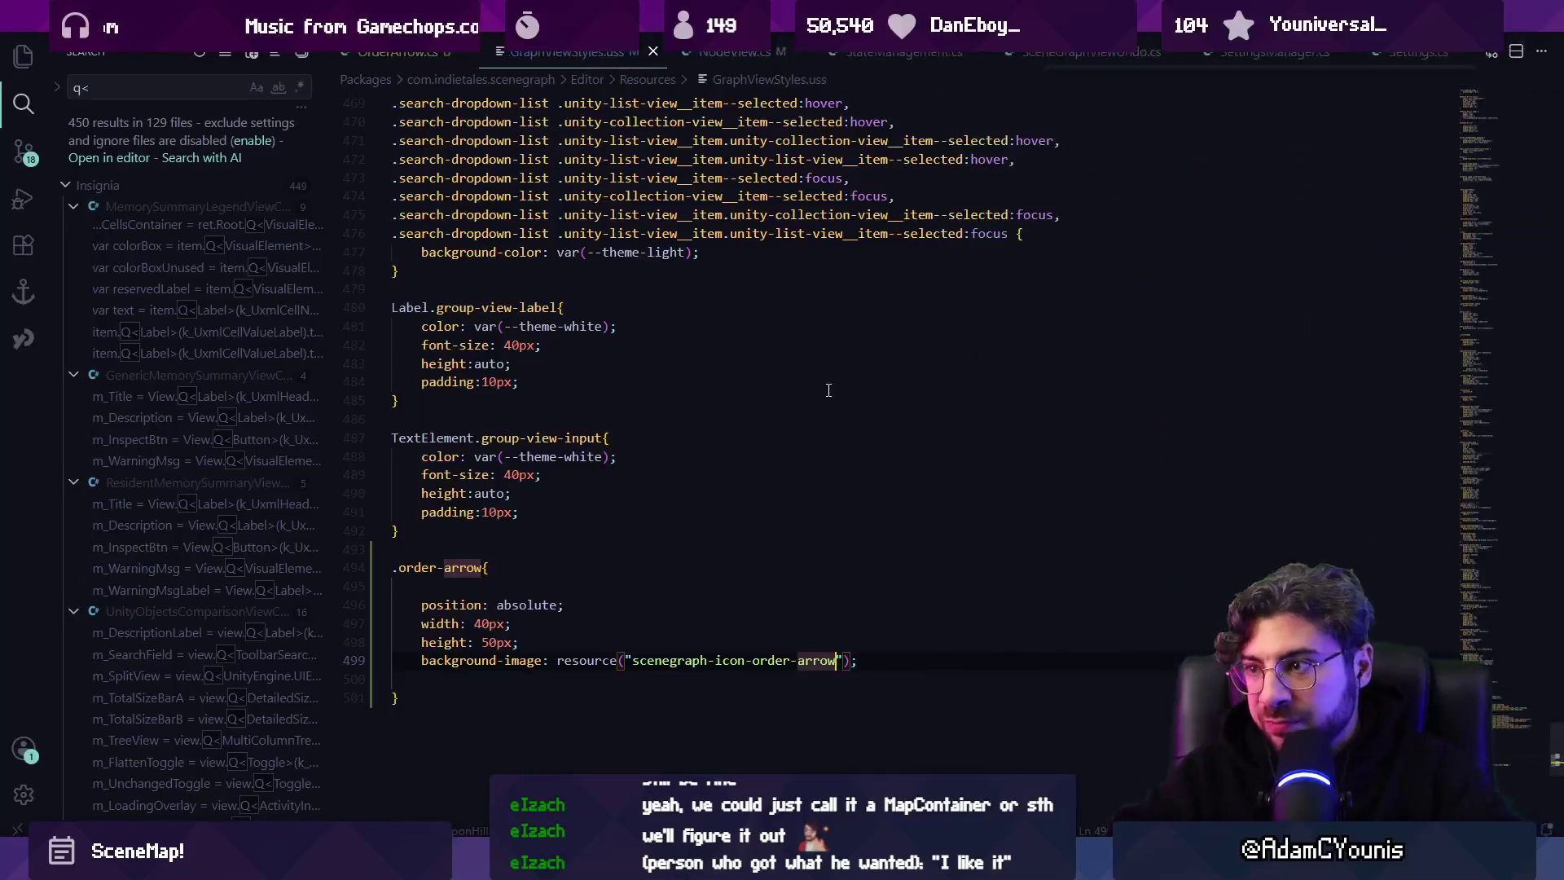
key(ctrl+Tab)
key(ctrl+p)
text(sc)
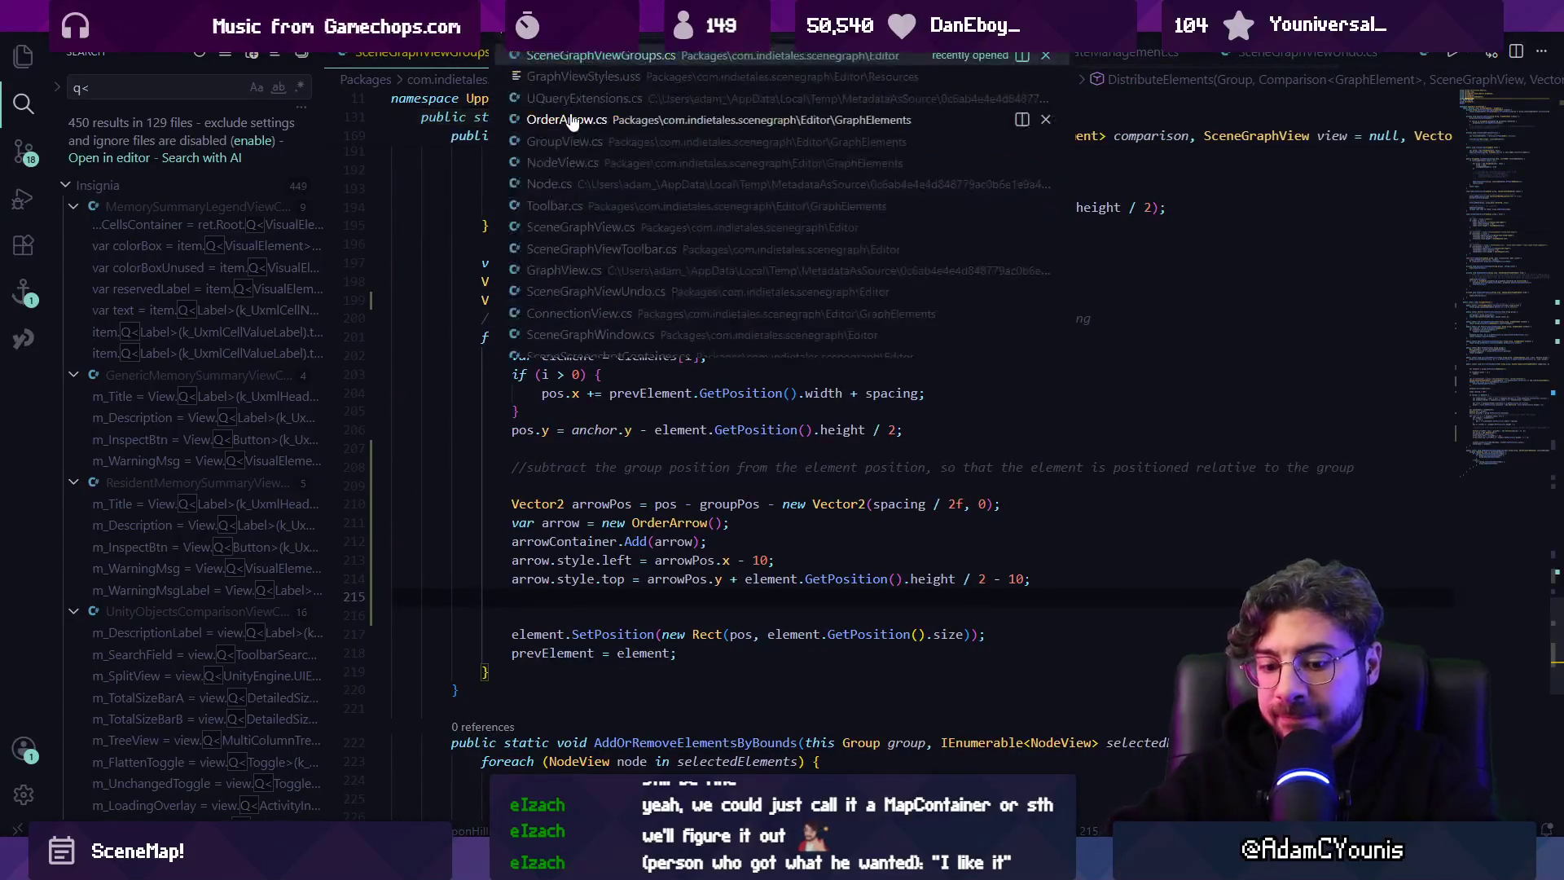
text(enegraph)
key(Return)
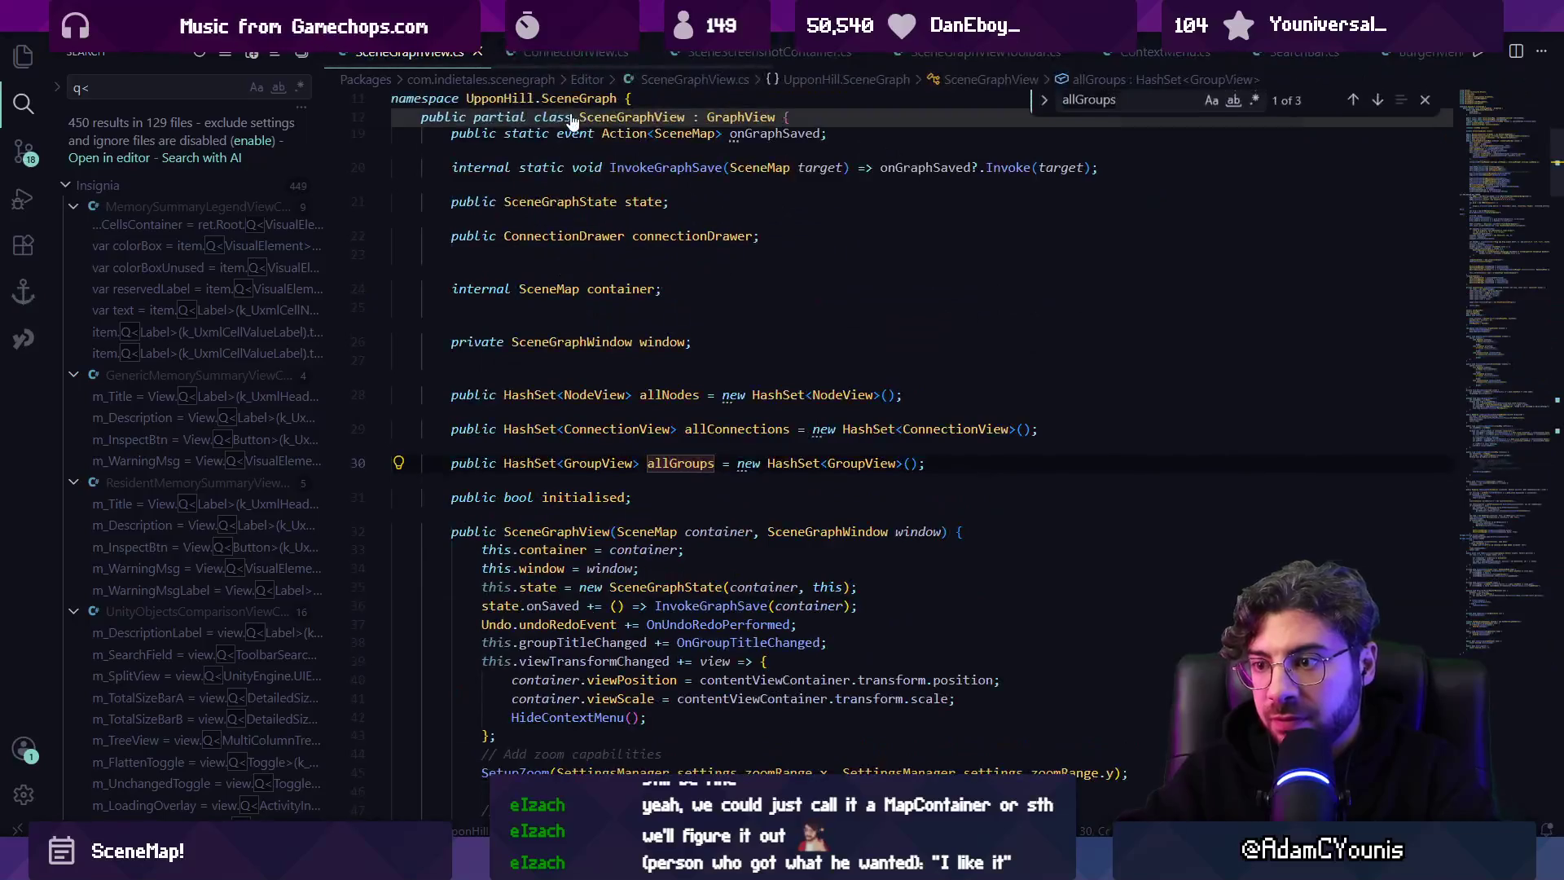
text(grou)
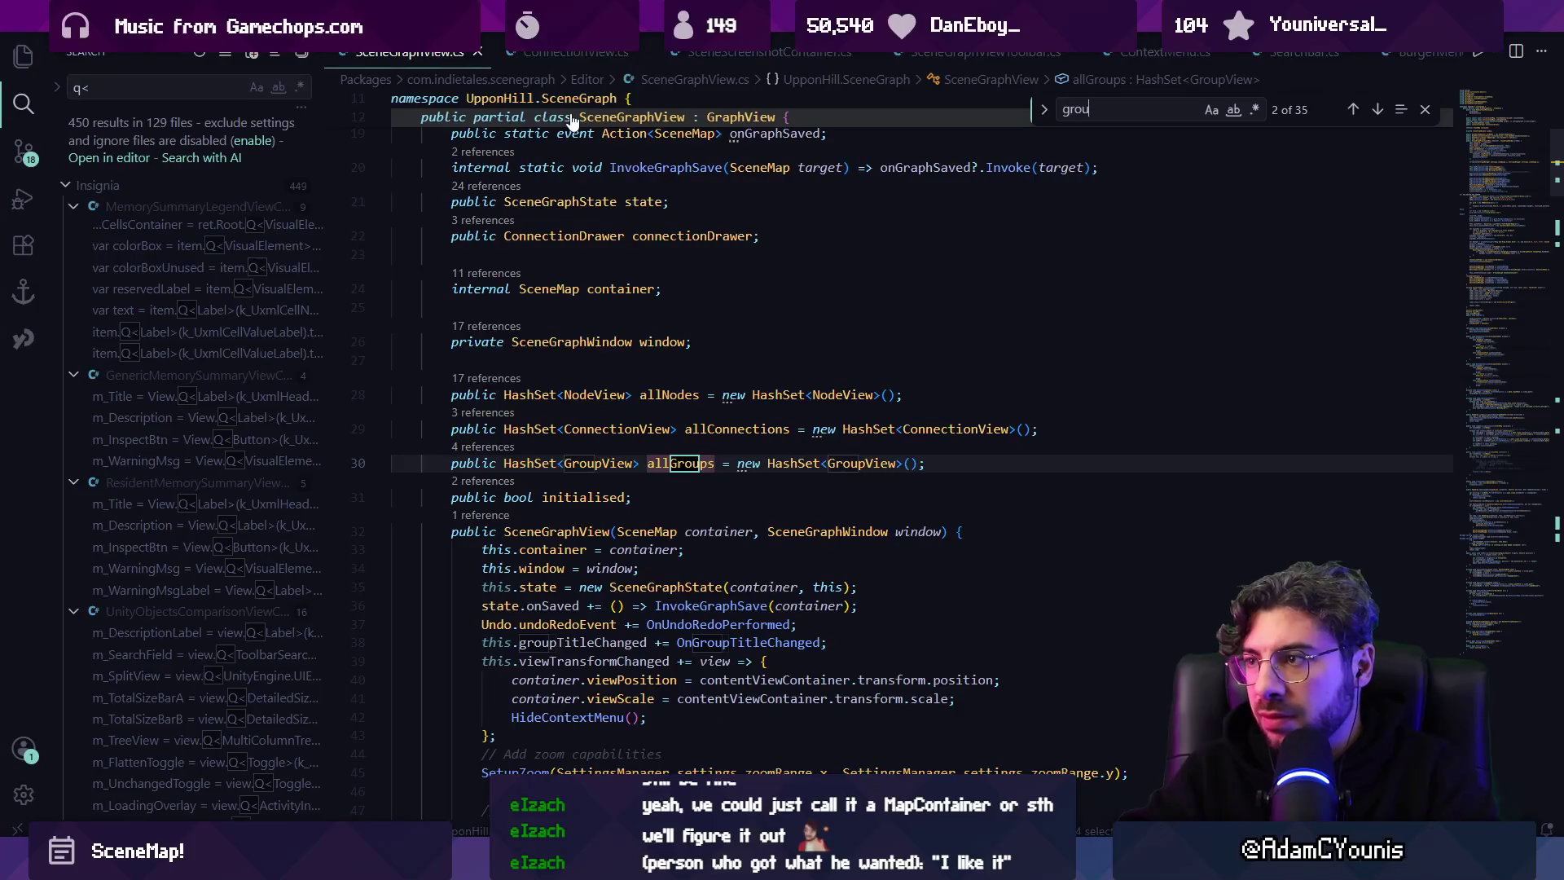
text(pview)
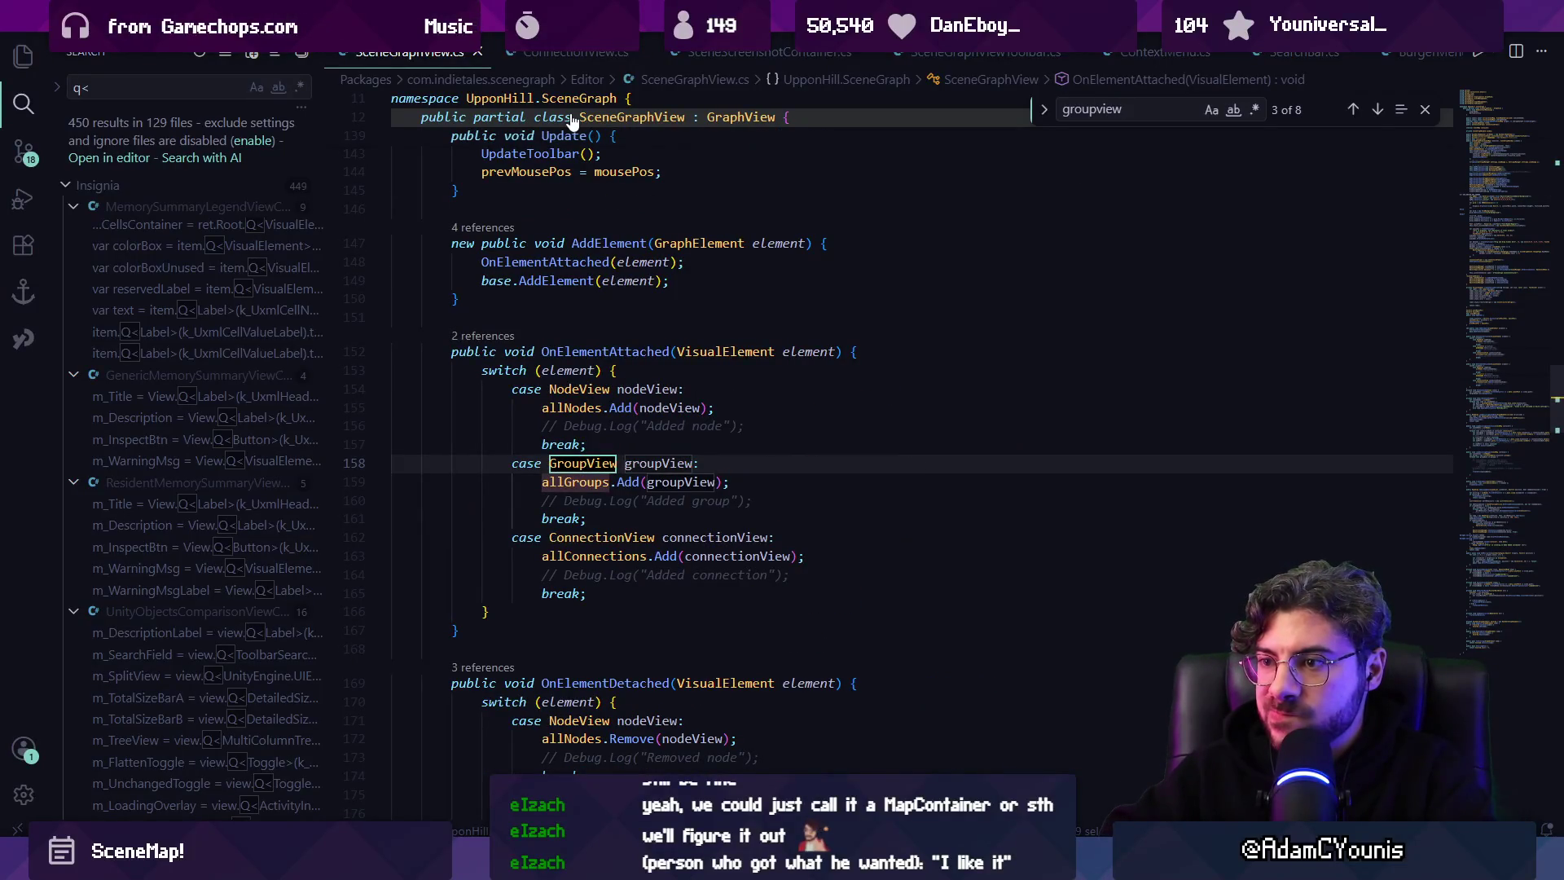
key(Return)
key(Return)
key(Return)
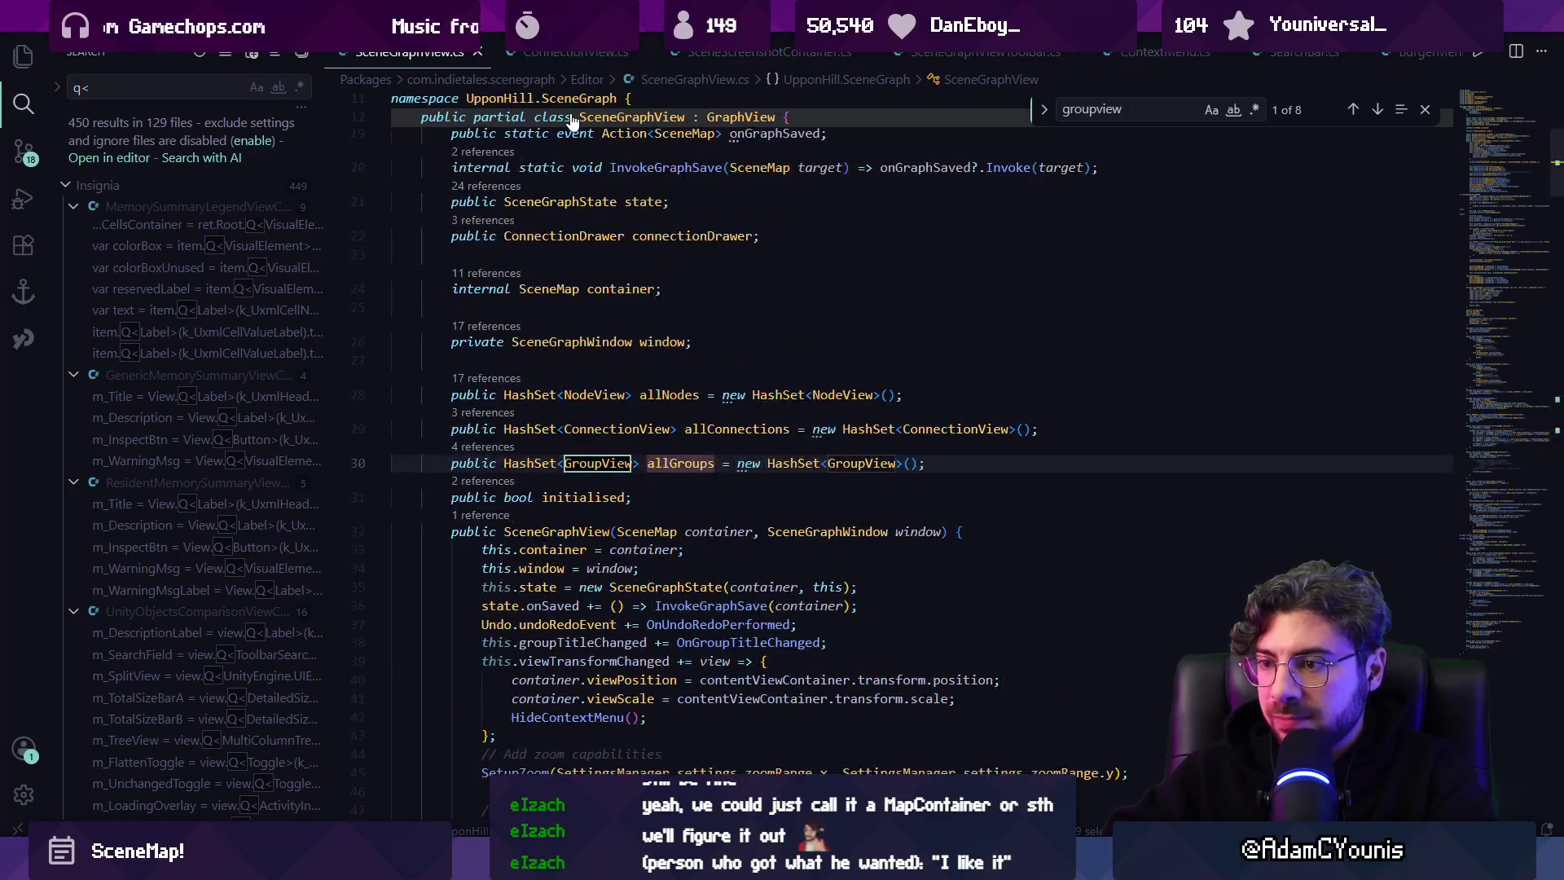
key(Return)
key(Return)
key(shift+Return)
In SceneGraphWindow.cs, find the LoadExistingGroups call and jump to its definition with F12.
key(ctrl+p)
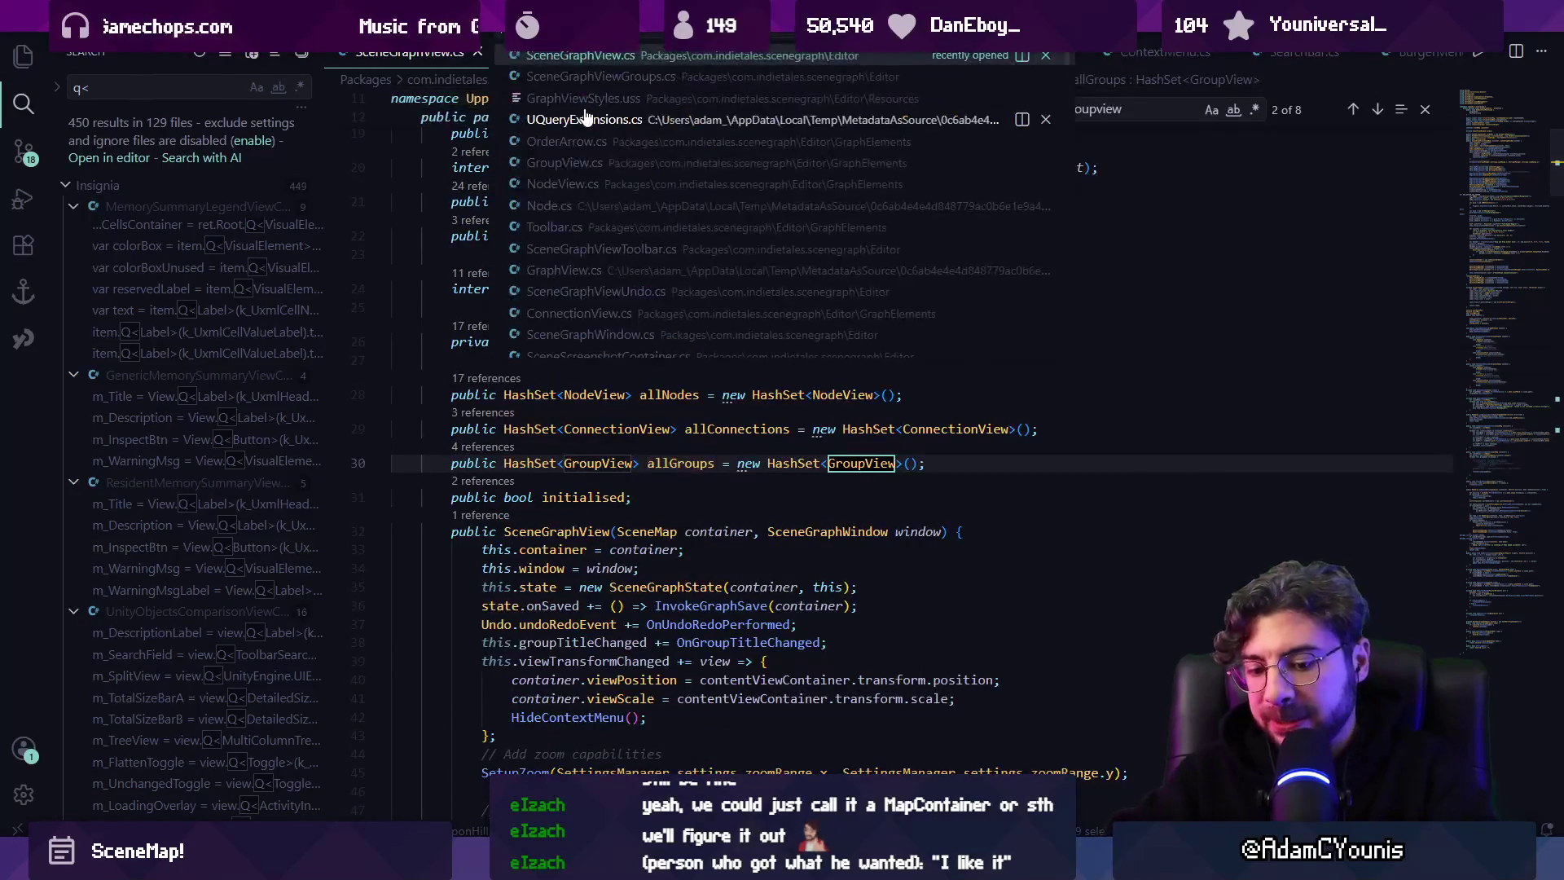
text(scnee)
key(BackSpace)
text(graphvie)
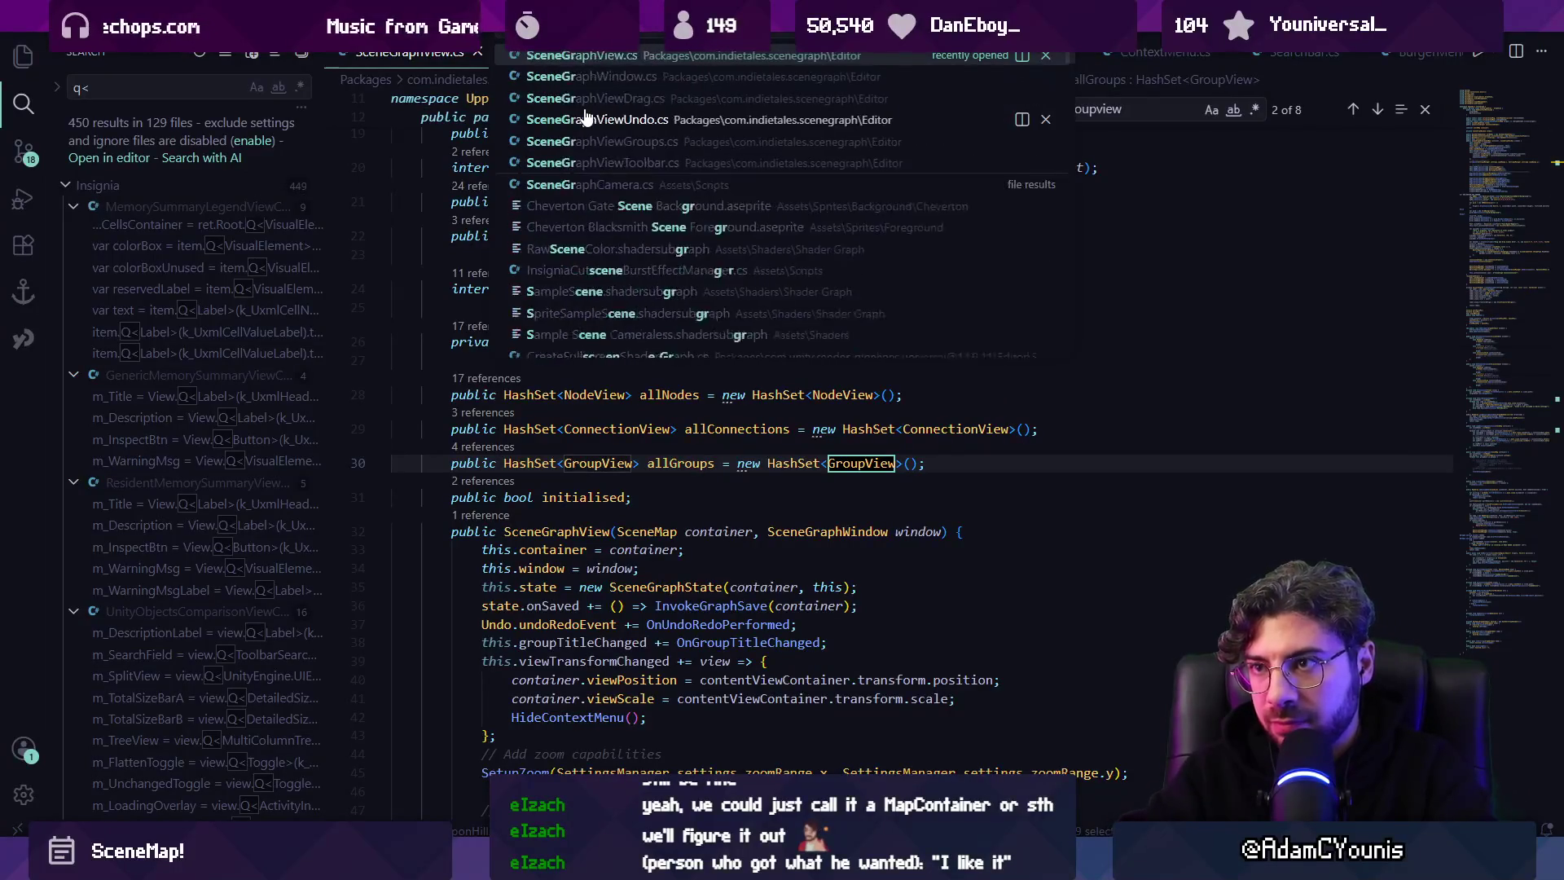
key(BackSpace)
key(BackSpace)
key(BackSpace)
text(w)
key(Return)
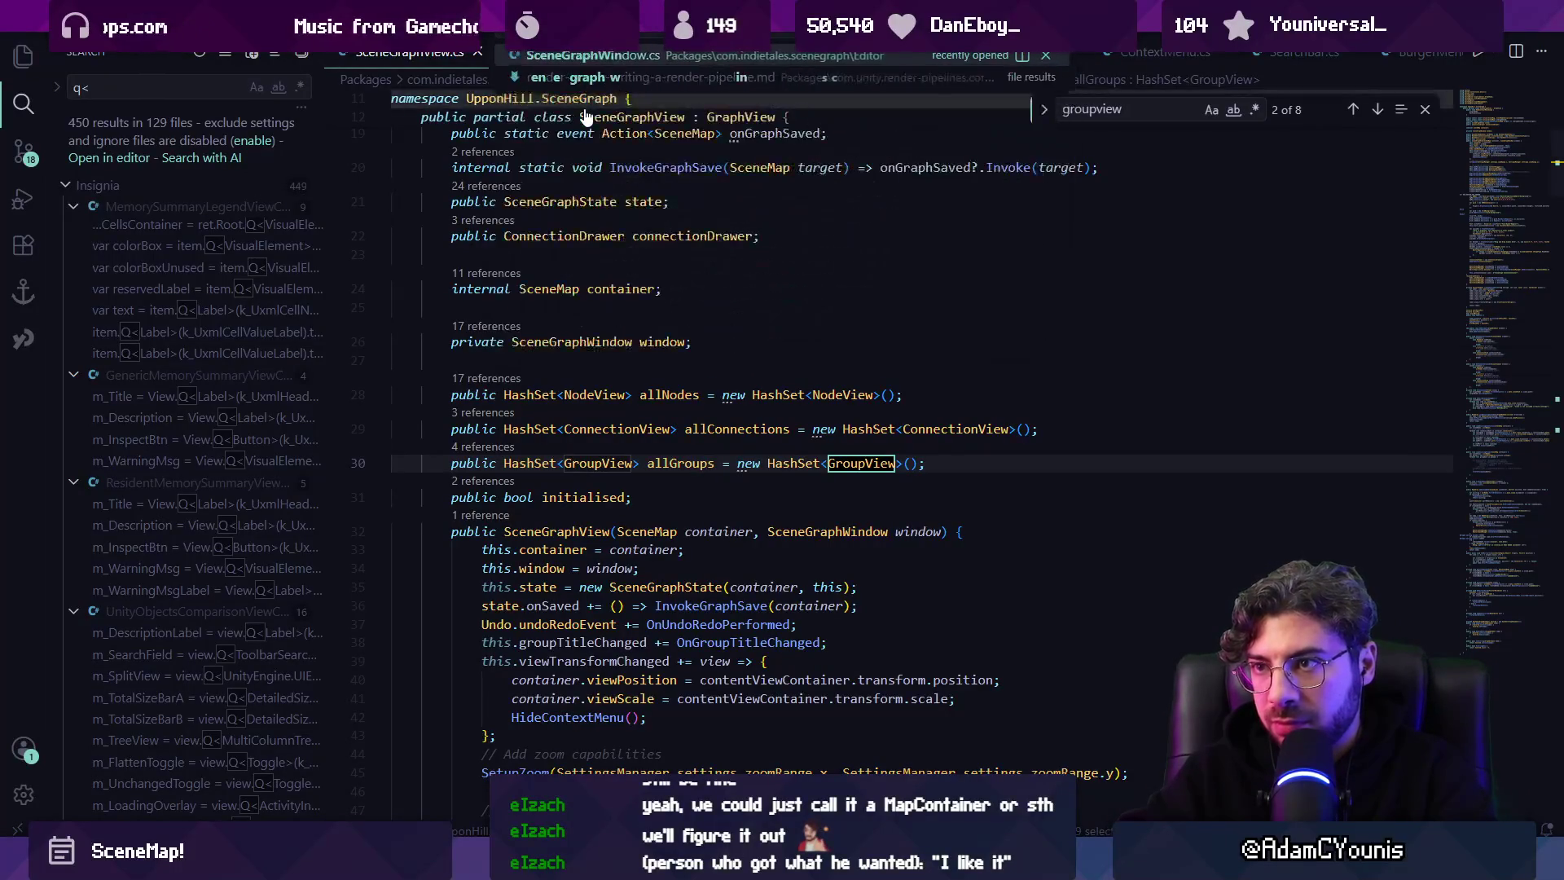
text(llg)
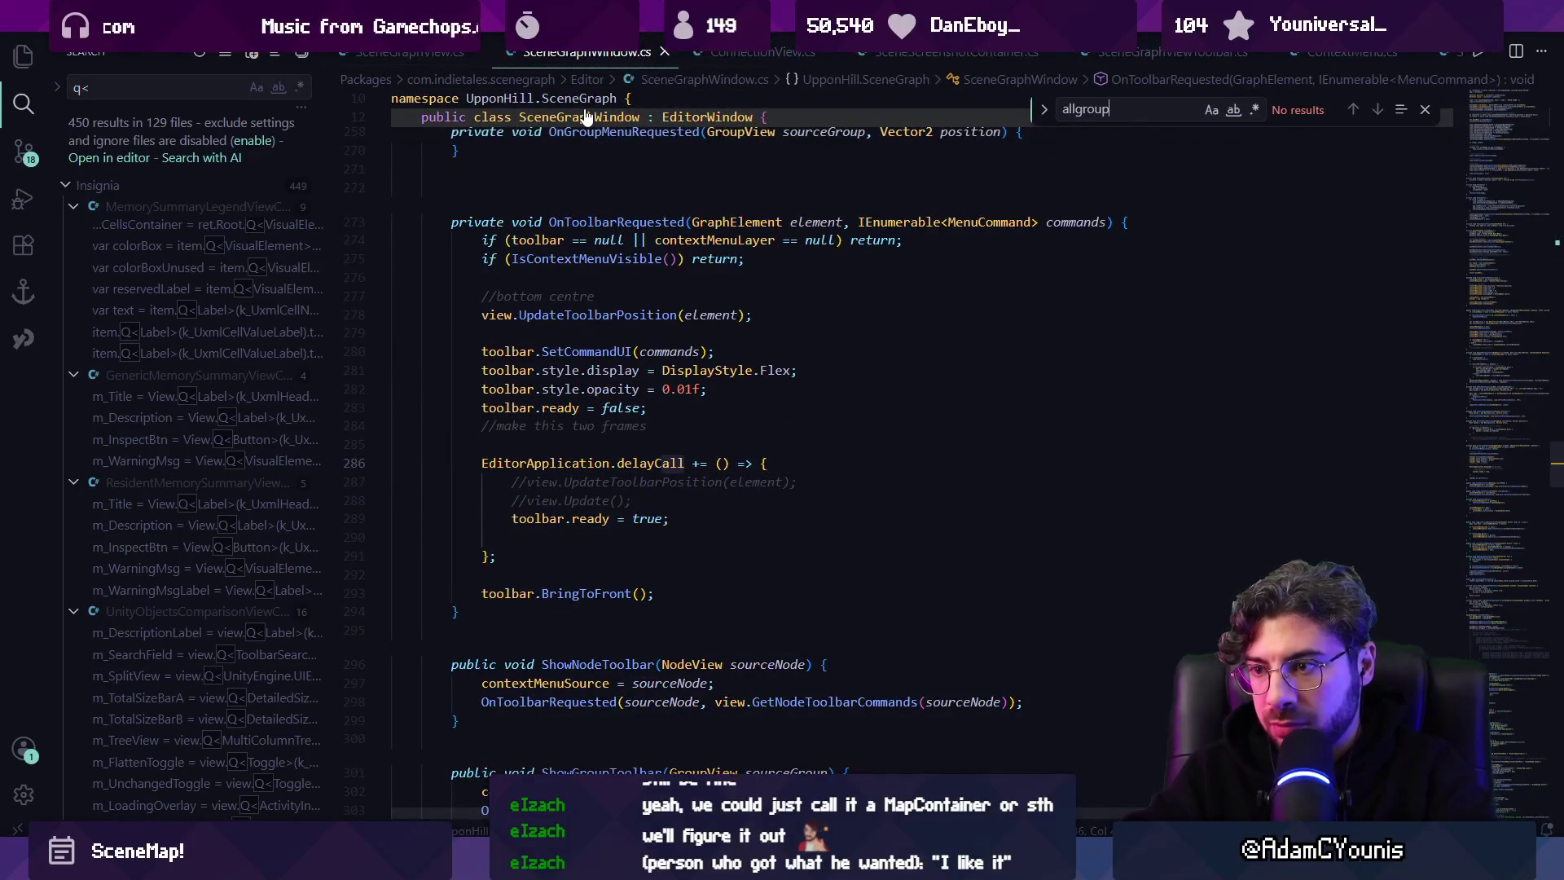
key(BackSpace)
key(BackSpace)
key(BackSpace)
text(groups)
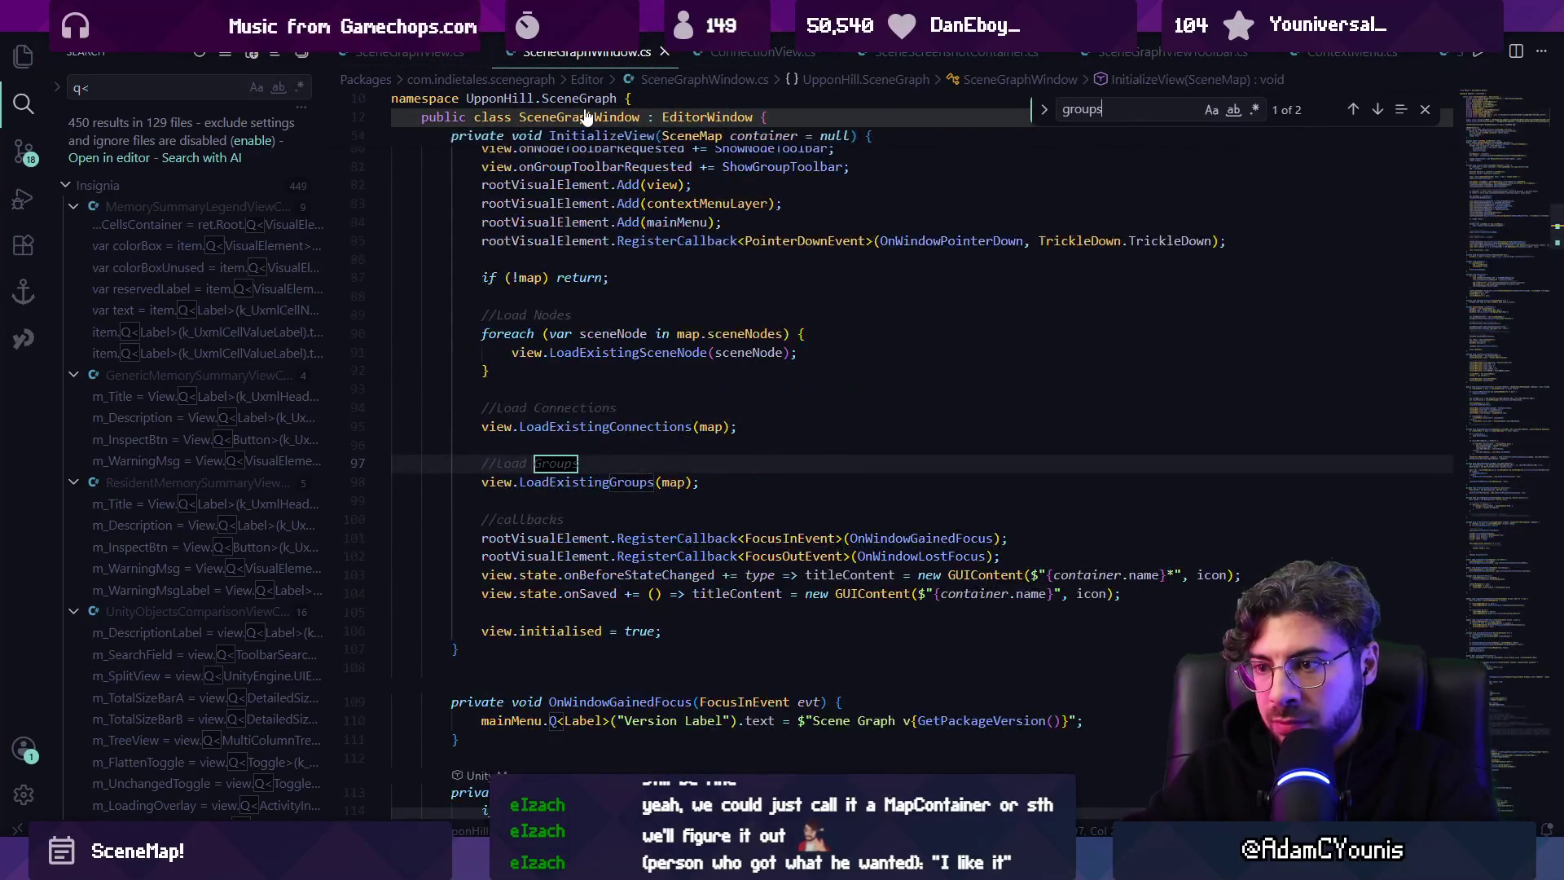
key(Return)
key(Escape)
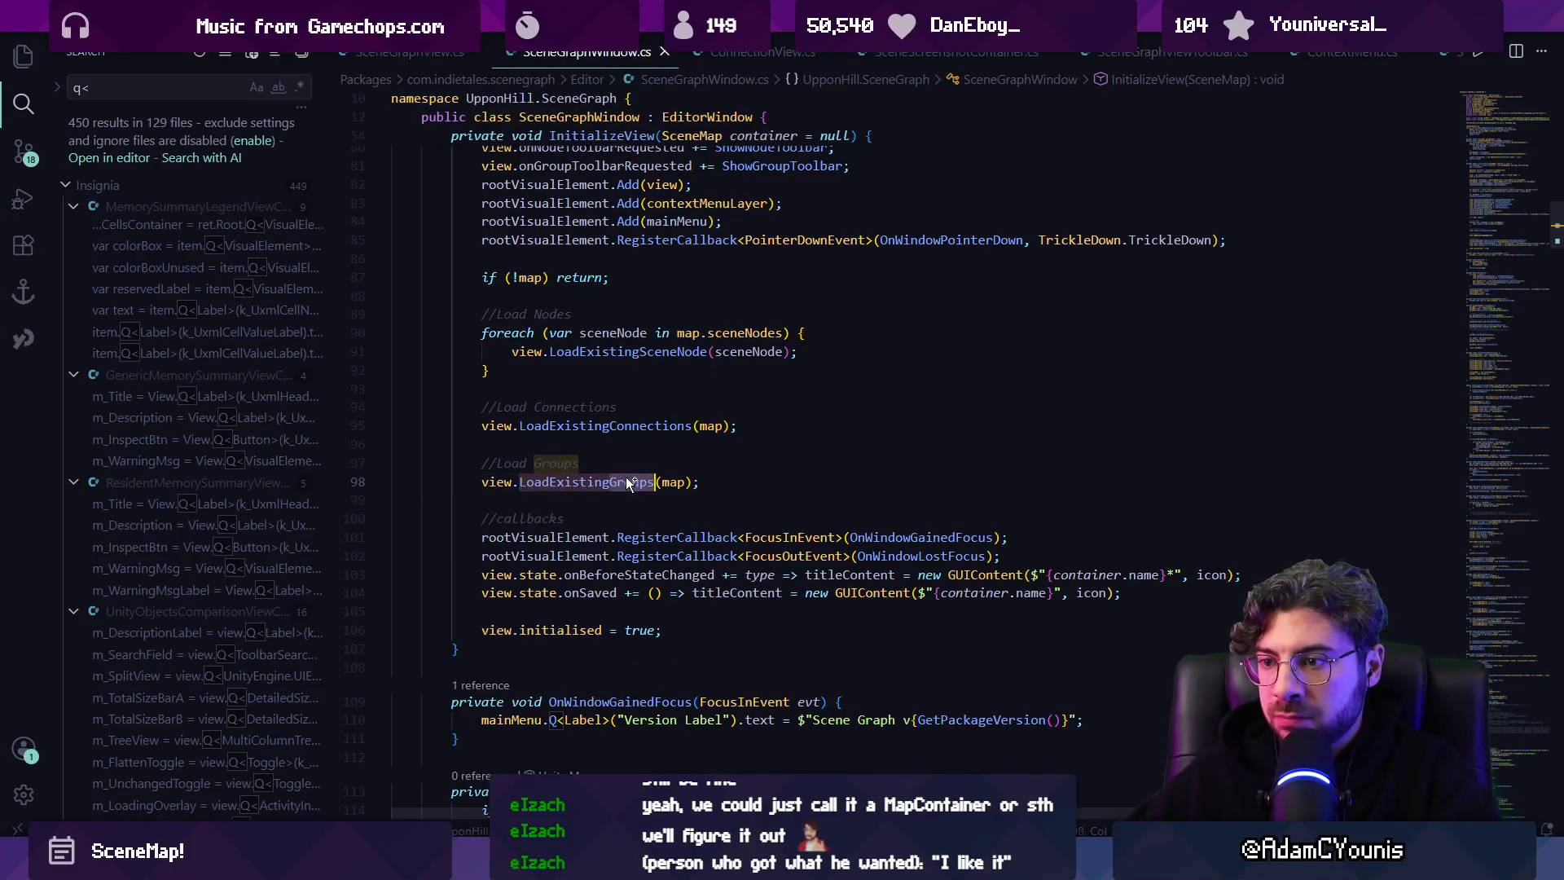
key(F12)
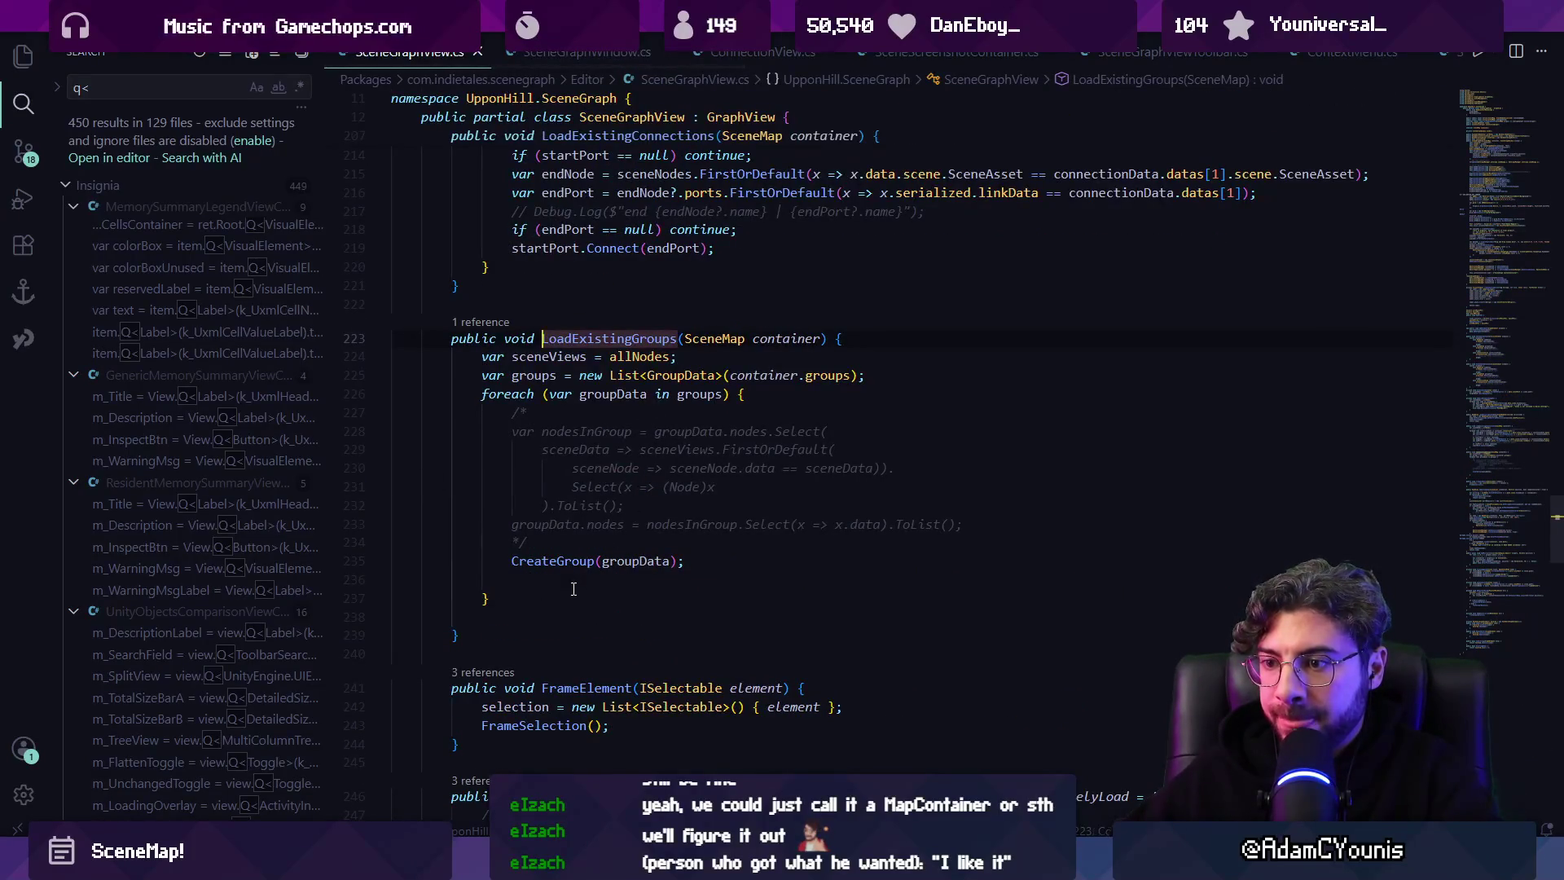
Navigate from the groups loop through CreateGroup to the AddGroupToCanvas definition.
click(638, 585)
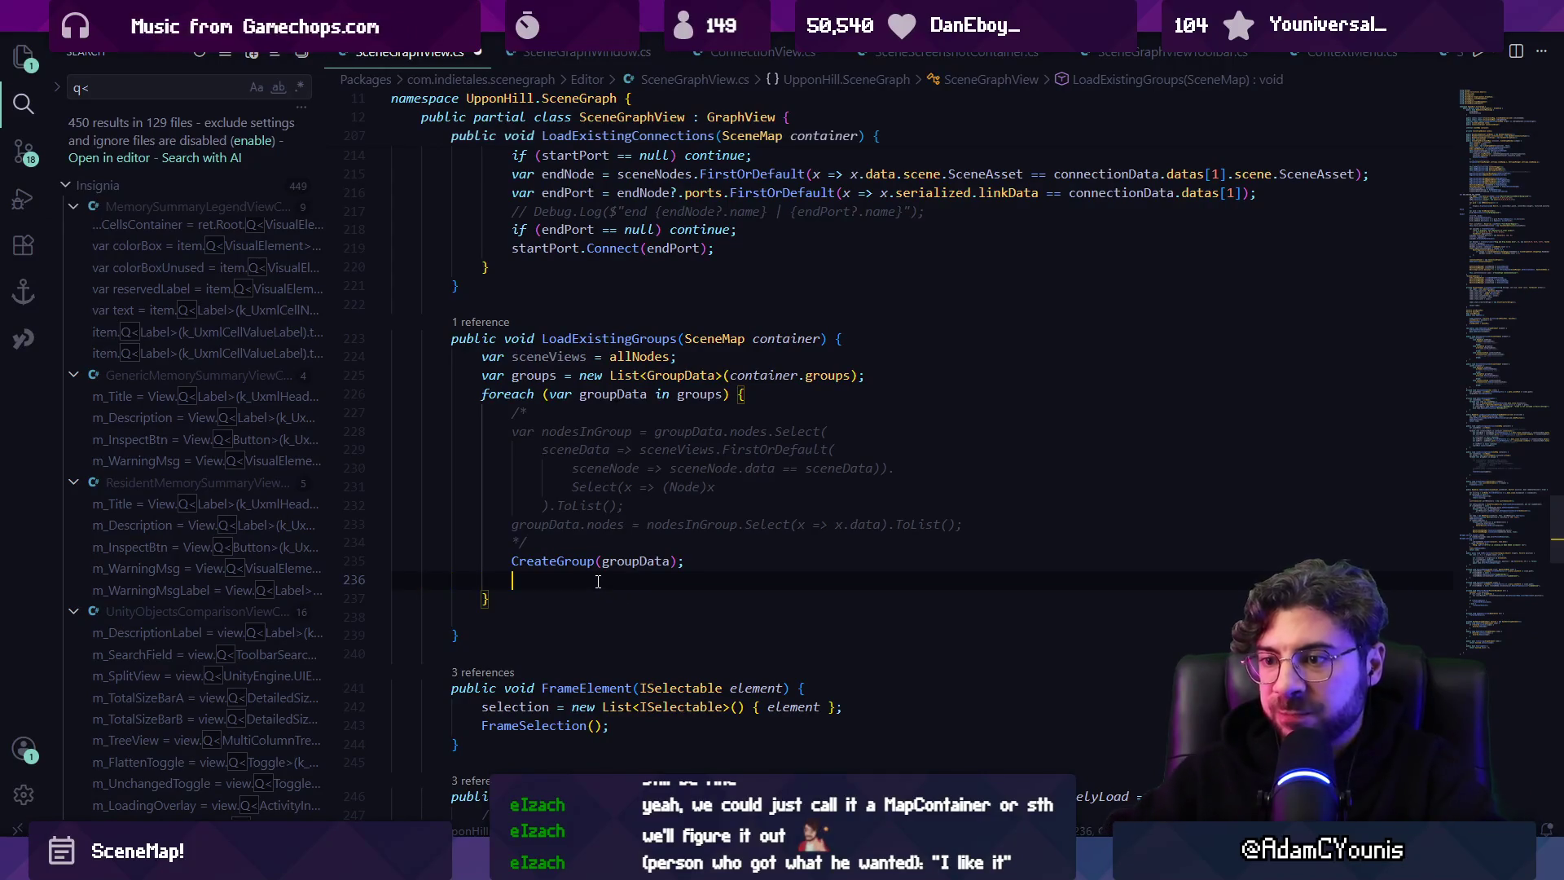
text(group)
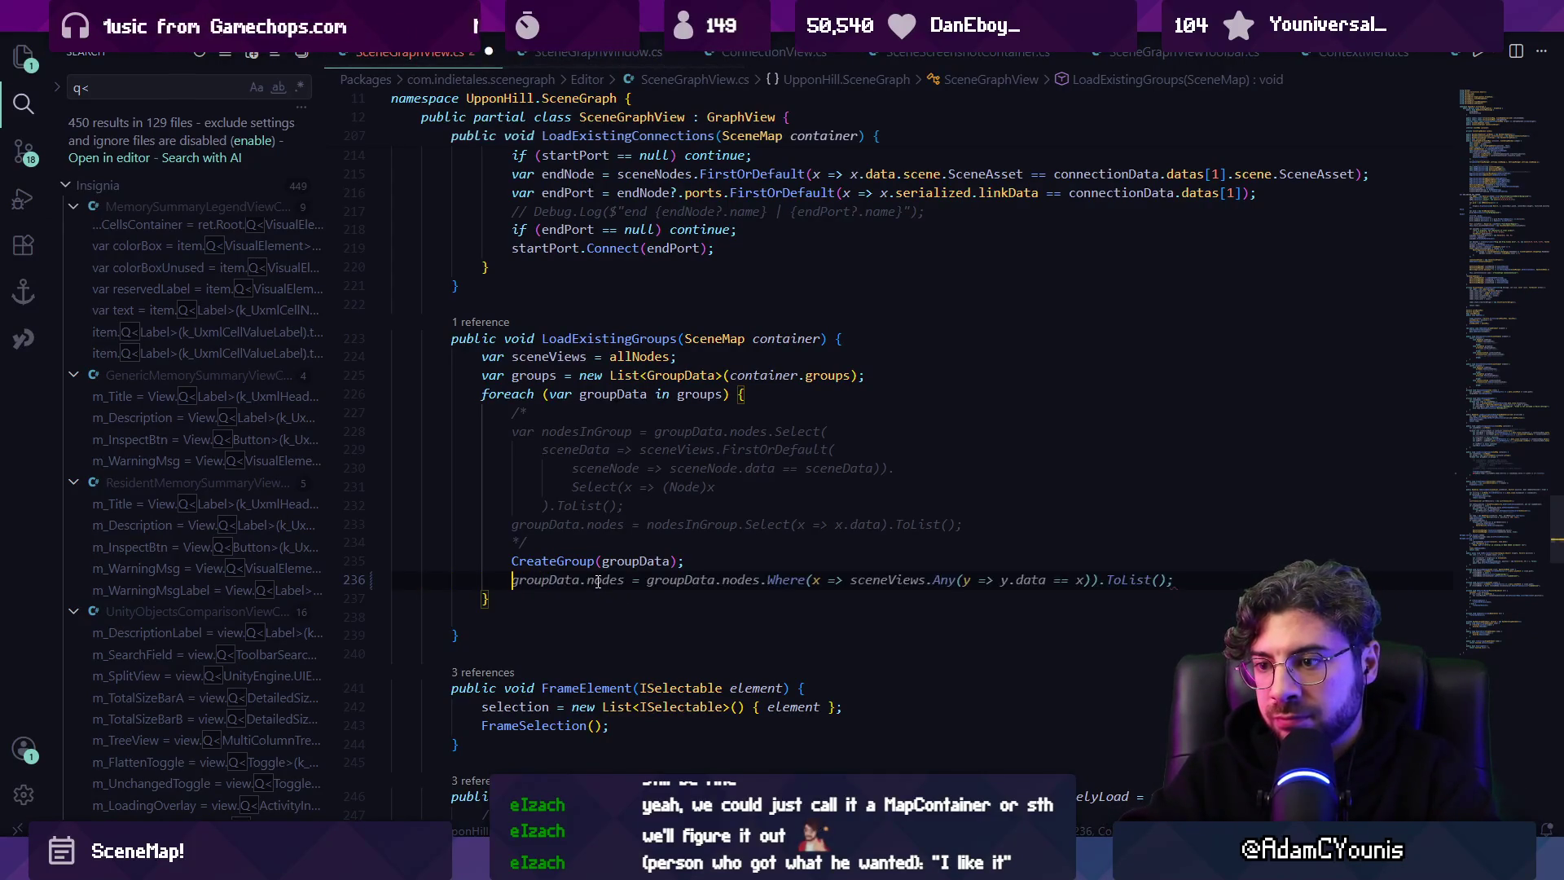
key(Escape)
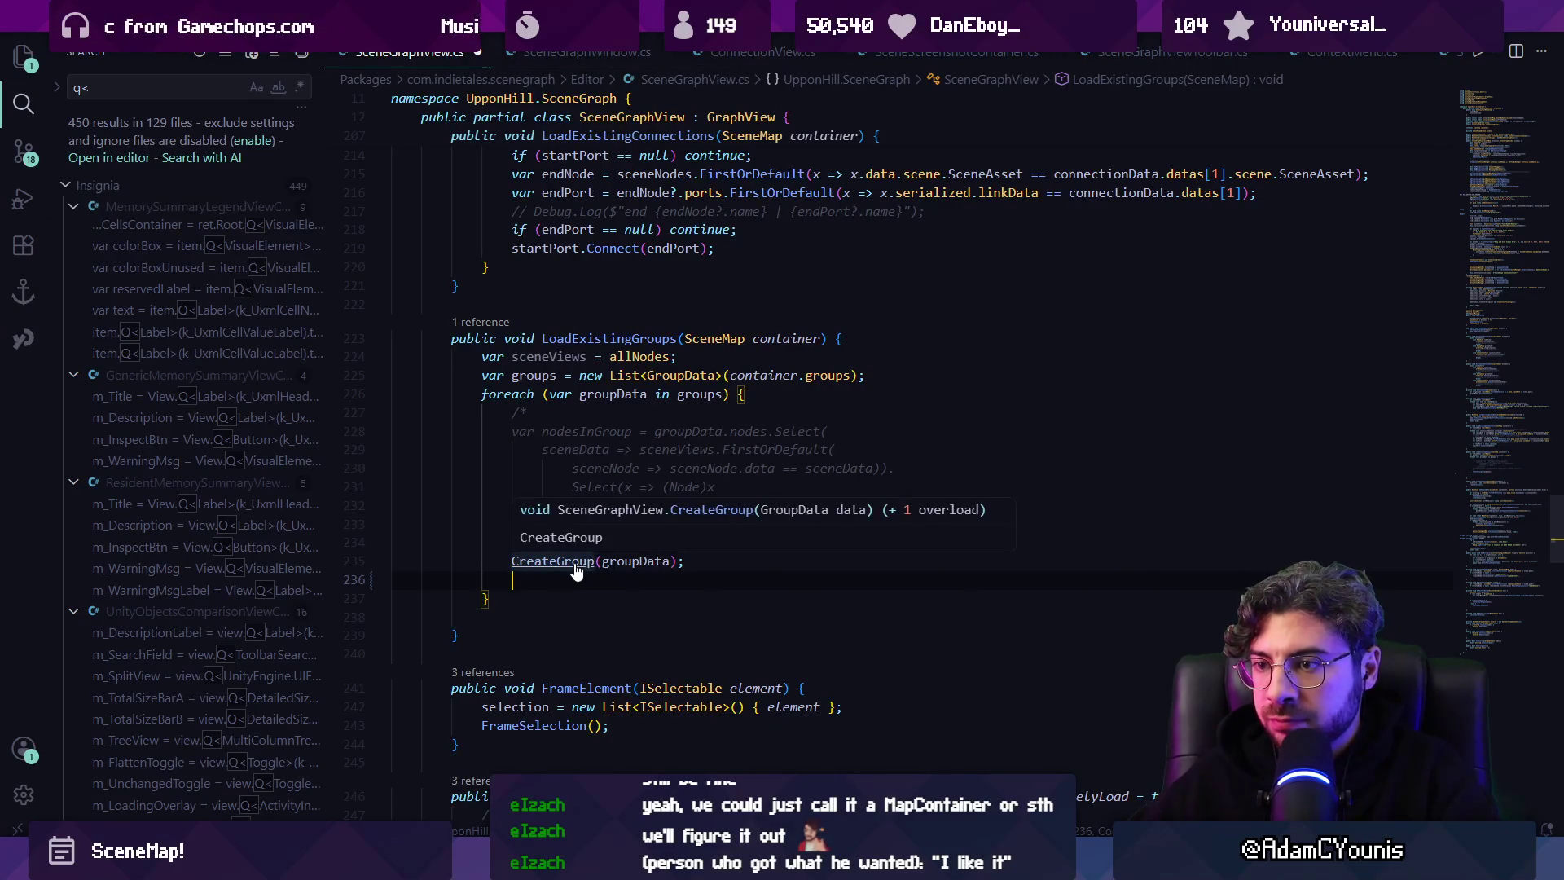
ctrl+click(576, 562)
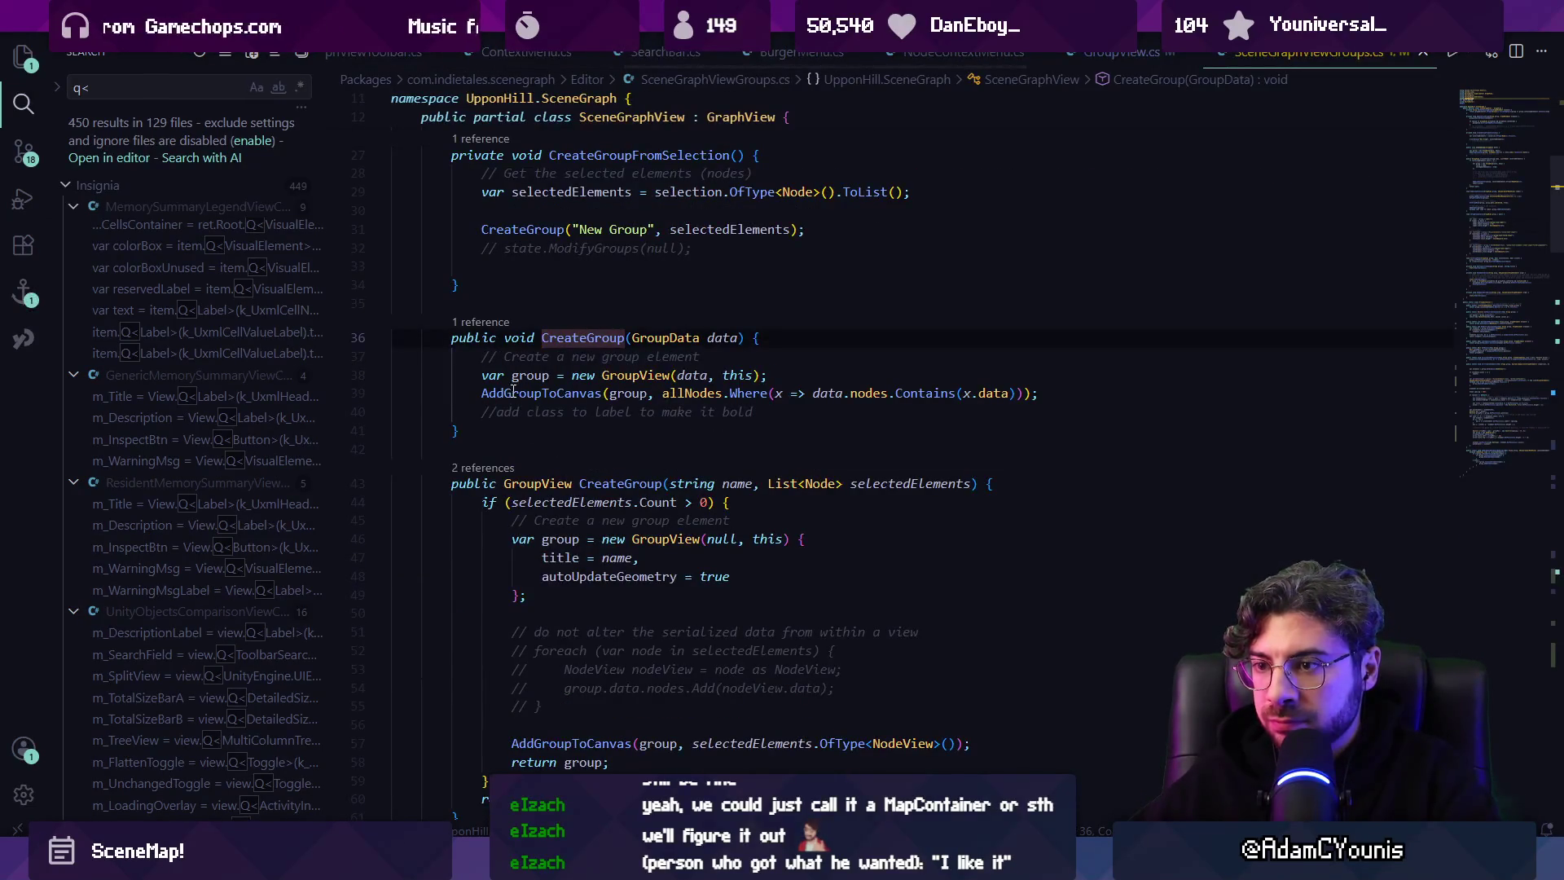
ctrl+click(512, 392)
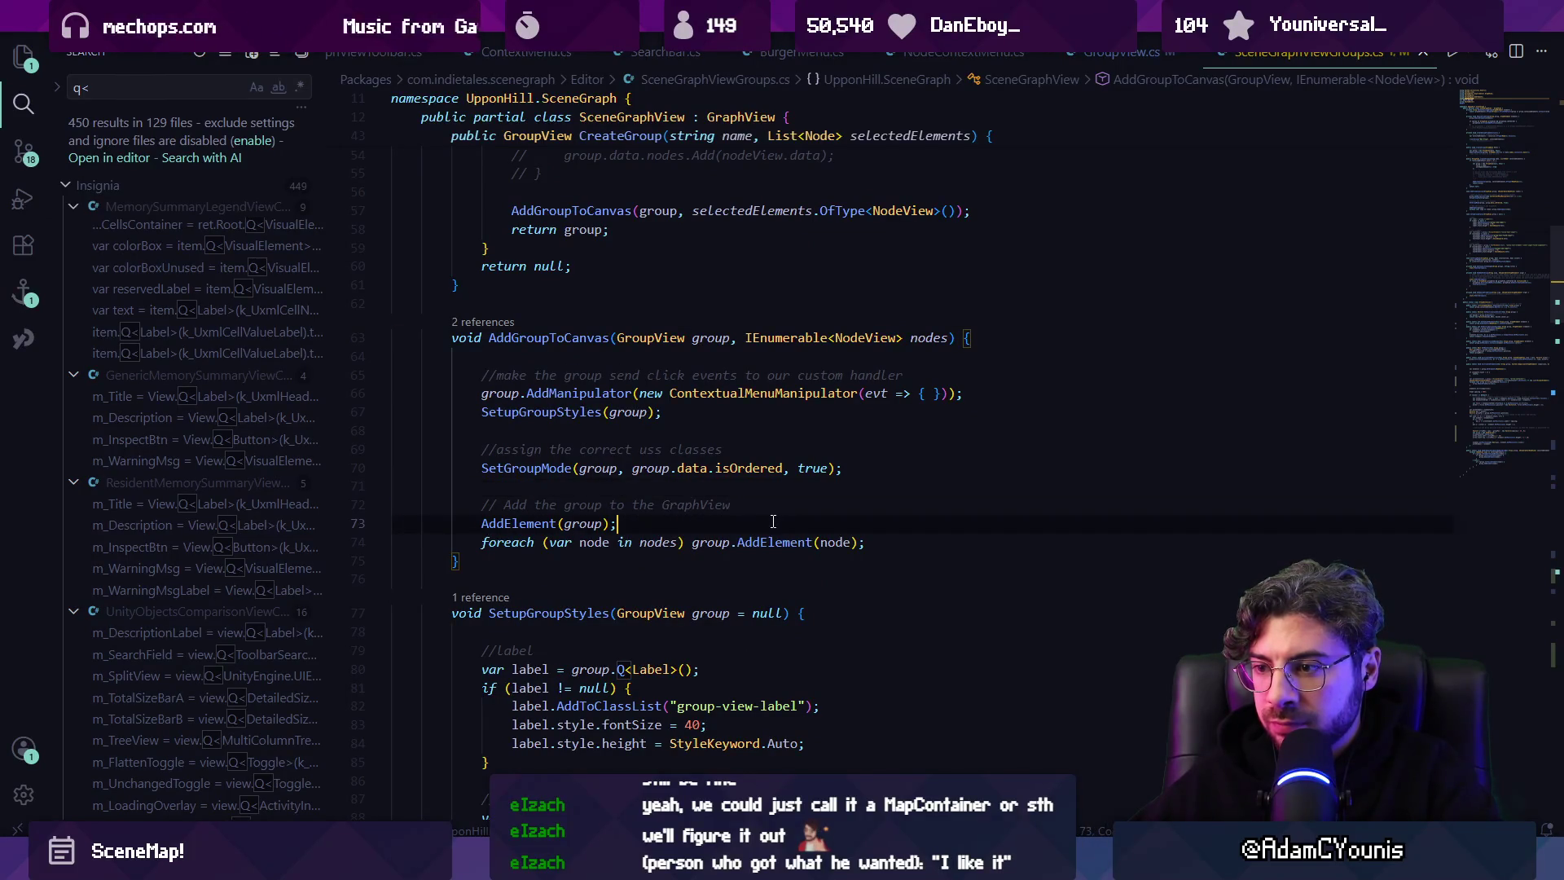
Add the isOrdered DistributeByPosition line after the node loop and save the groups file.
key(Return)
key(Return)
text(if()
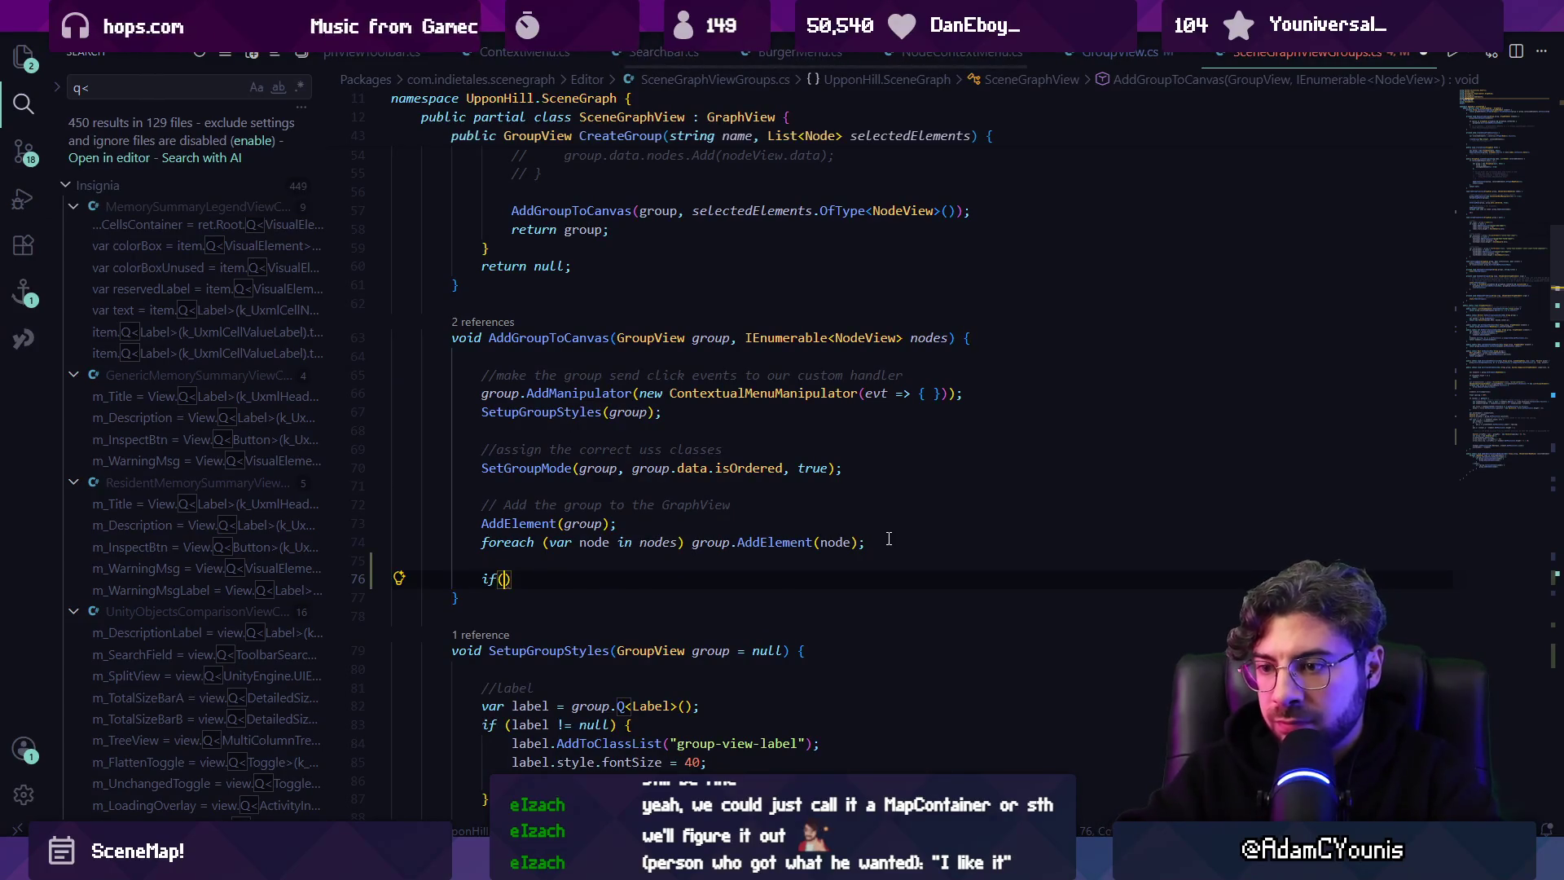
key(Tab)
key(Tab)
key(ctrl+s)
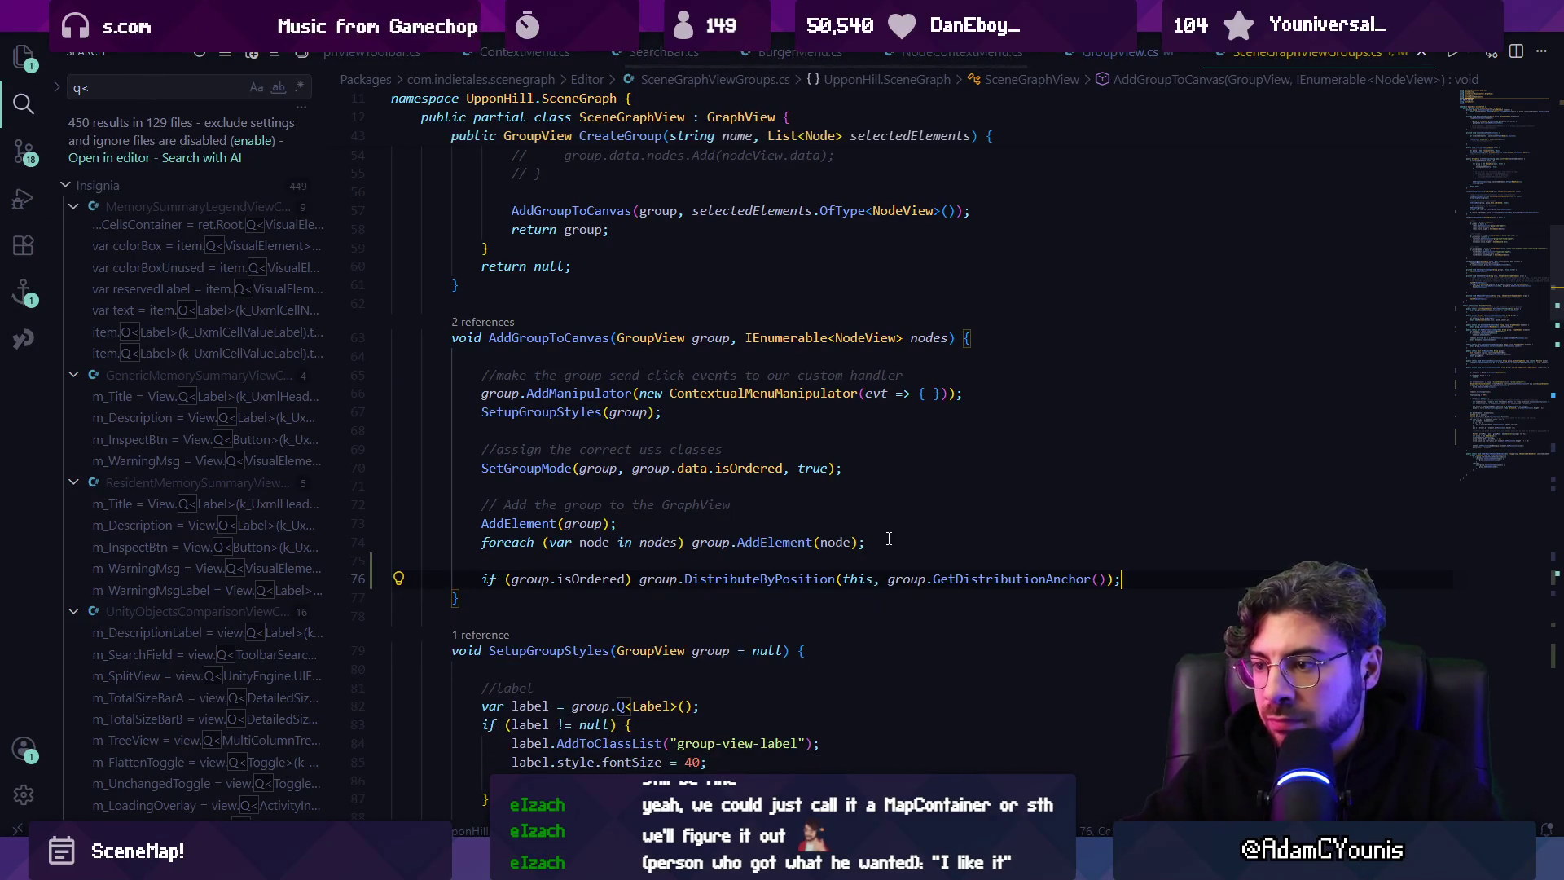
mouse_move(550, 864)
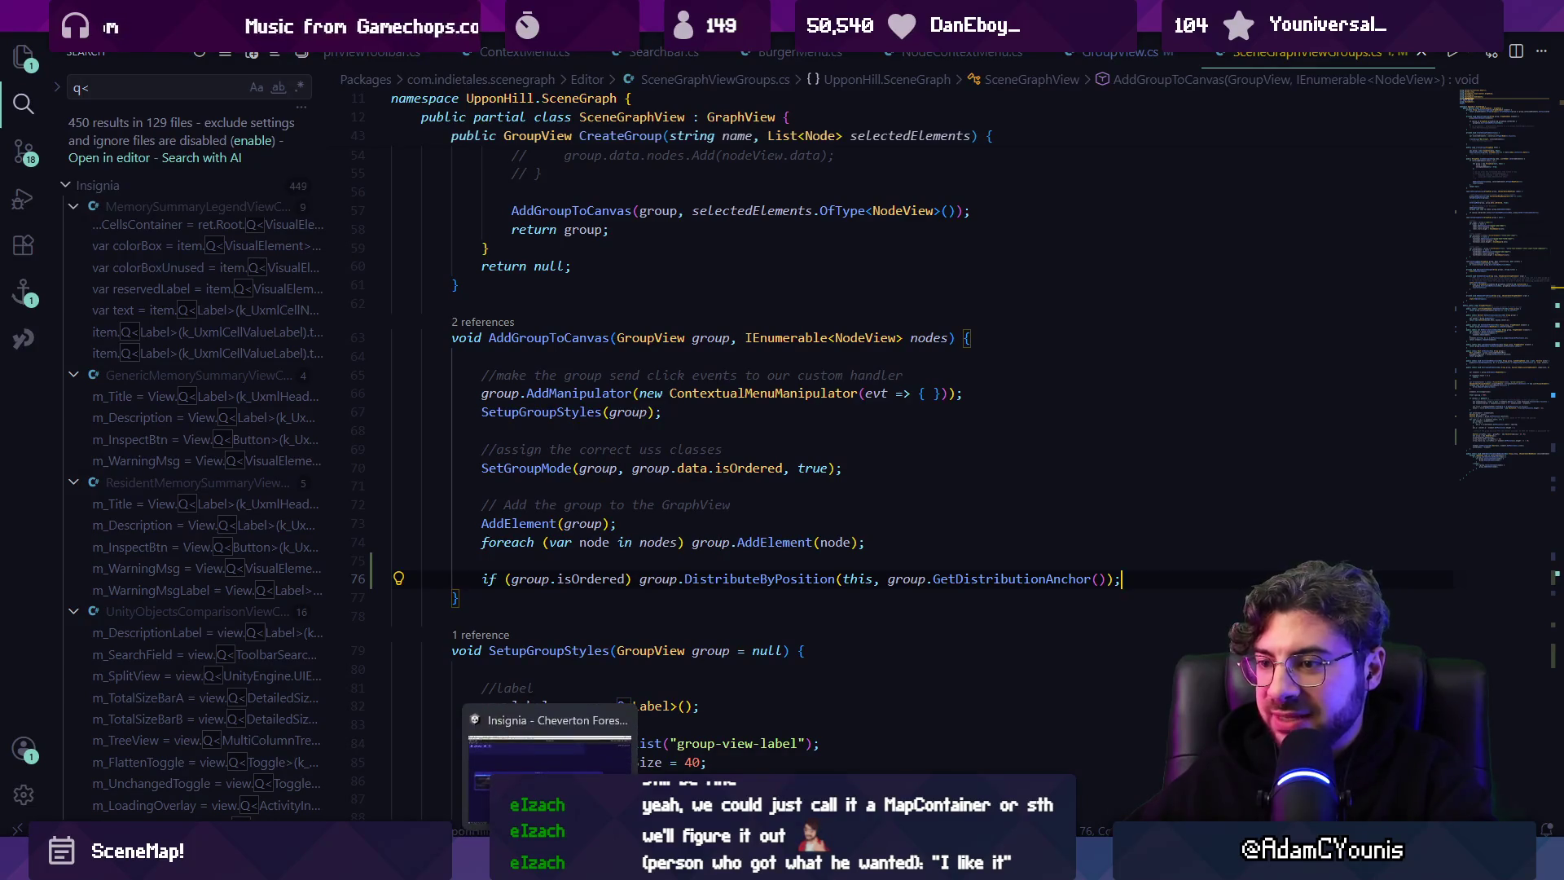
click(549, 766)
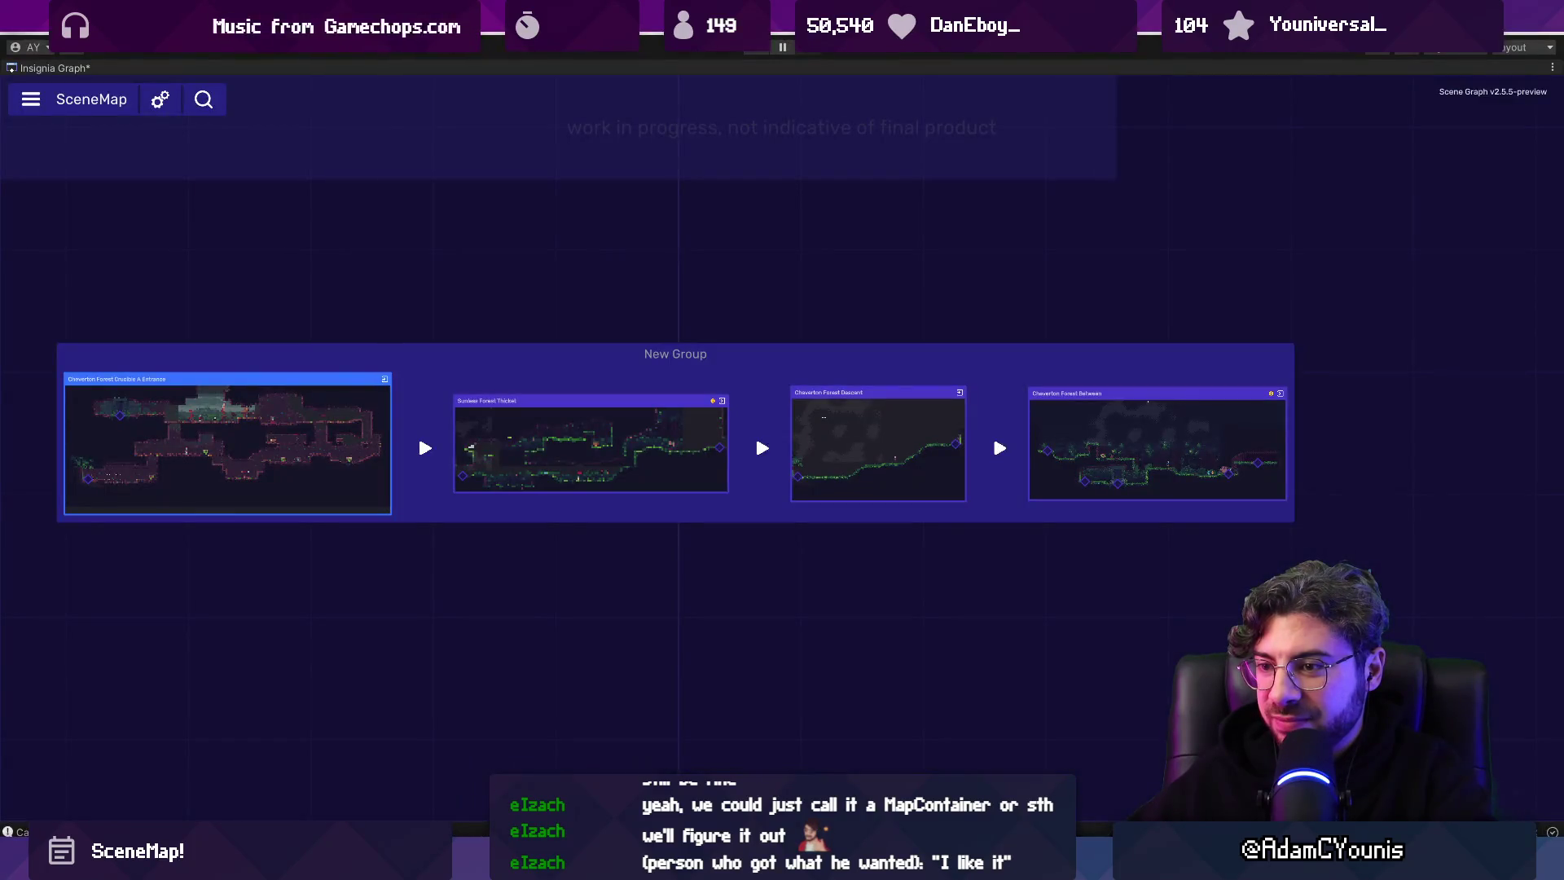
key(alt+Tab)
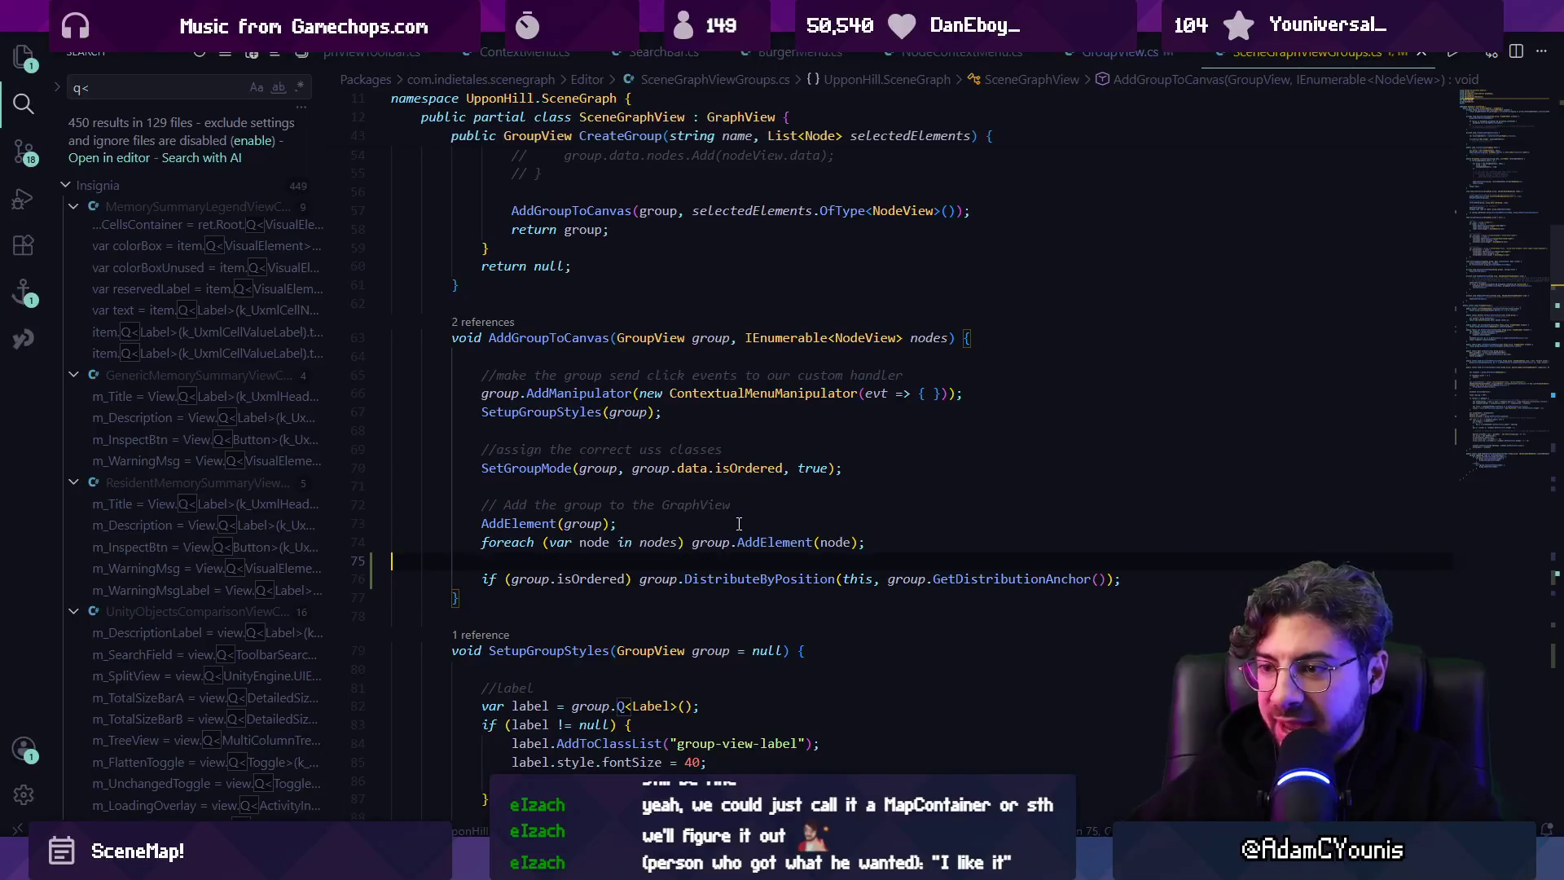
Brace the foreach body, move group.AddElement inside the loop, and switch back to Unity.
key(ctrl+shift+Left)
key(ctrl+shift+Left)
key(ctrl+shift+Left)
key(Left)
text({)
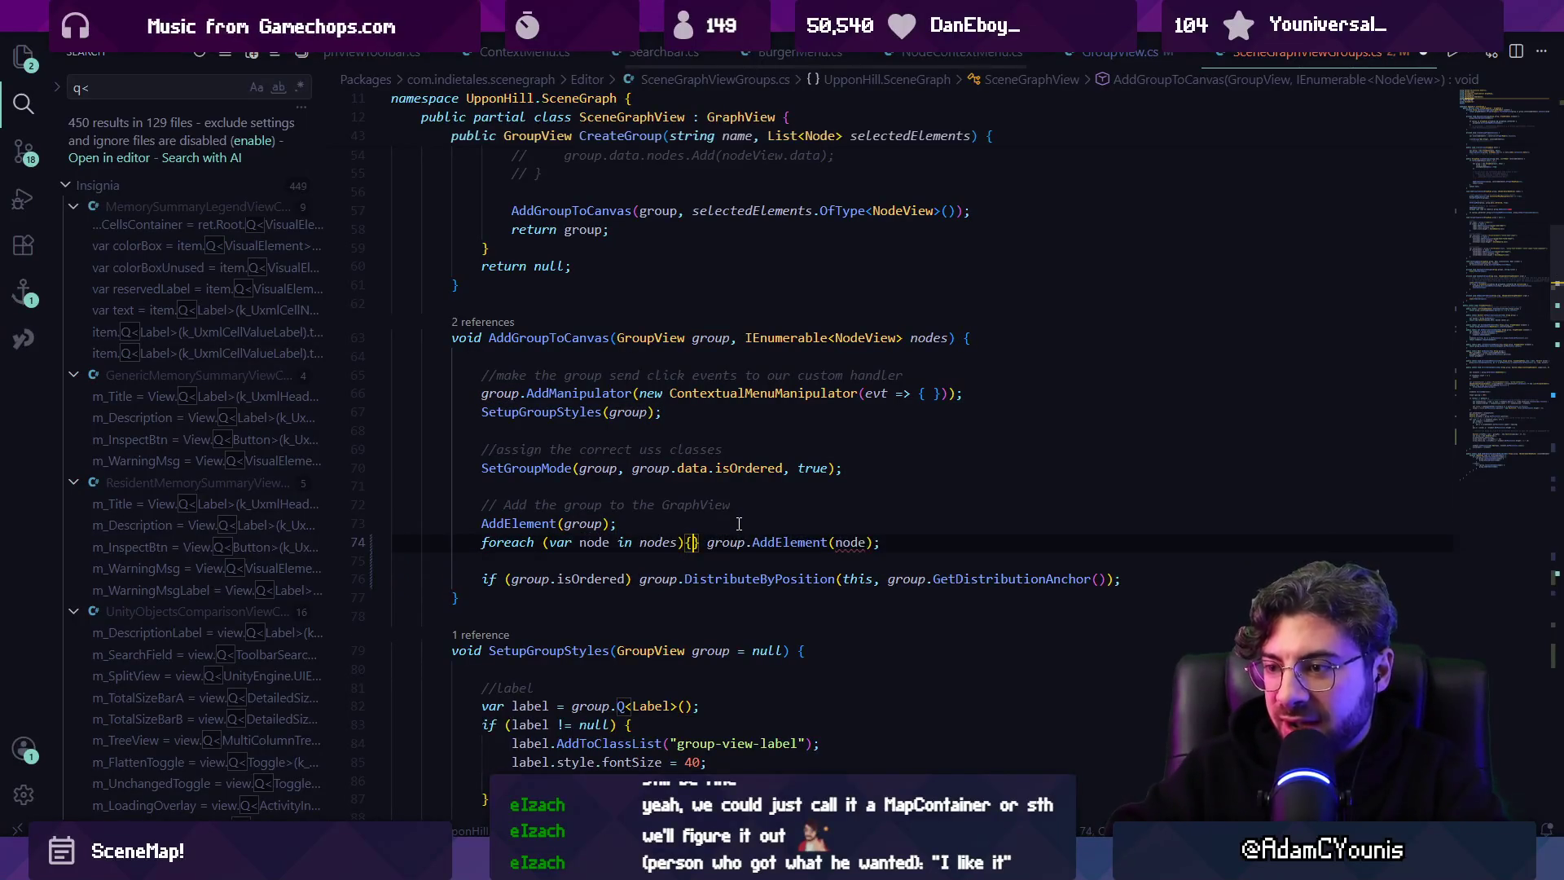
key(Return)
key(alt+Left)
key(alt+Right)
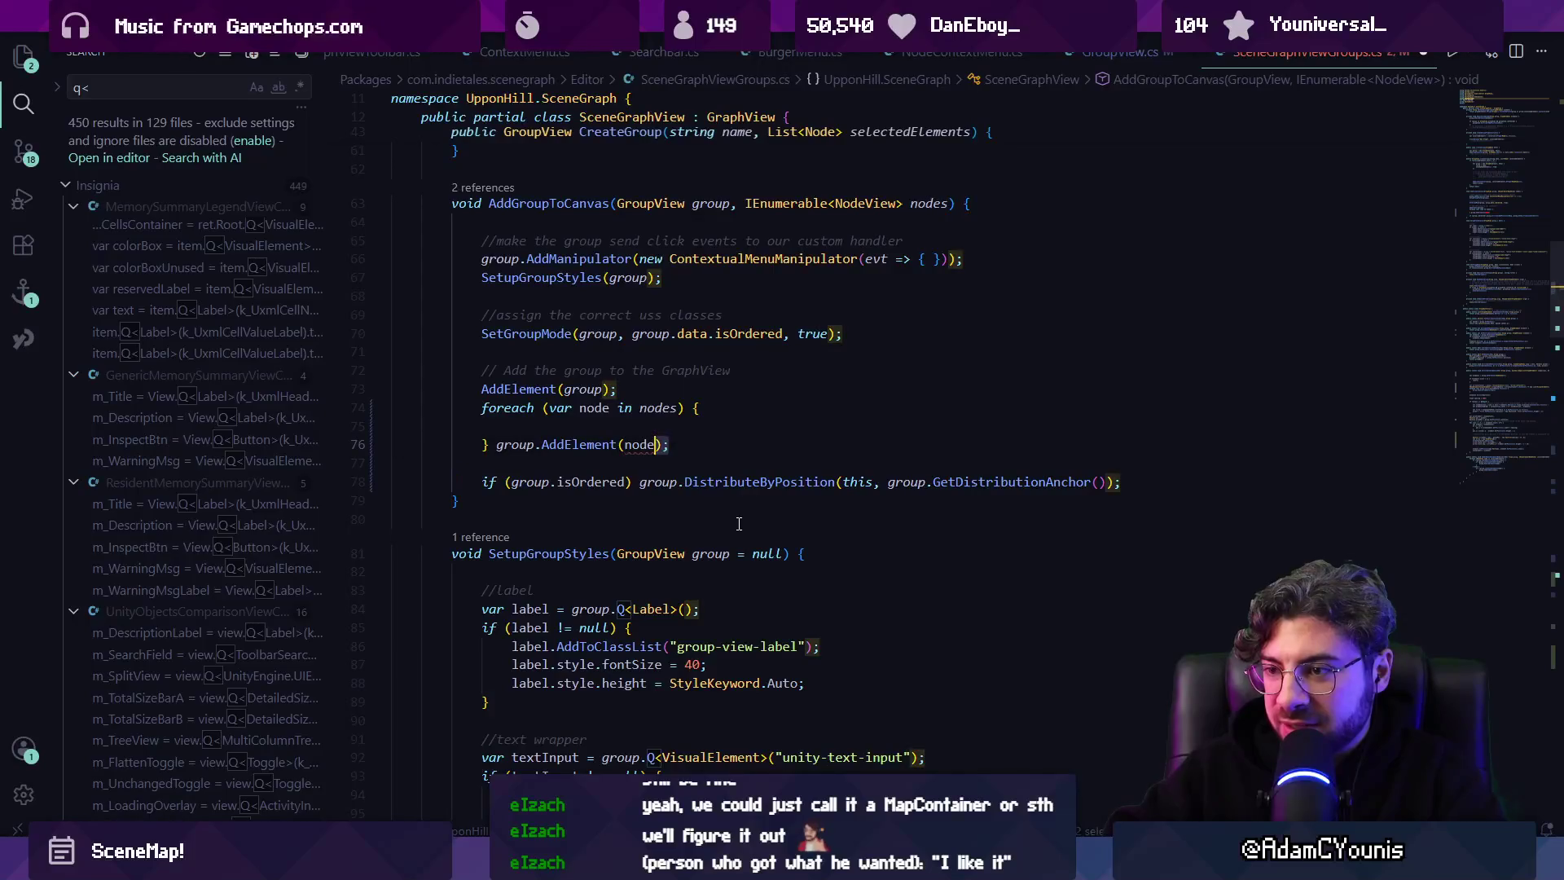
key(ctrl+shift+Left)
key(ctrl+shift+Left)
key(ctrl+shift+Left)
key(ctrl+x)
key(Up)
key(ctrl+v)
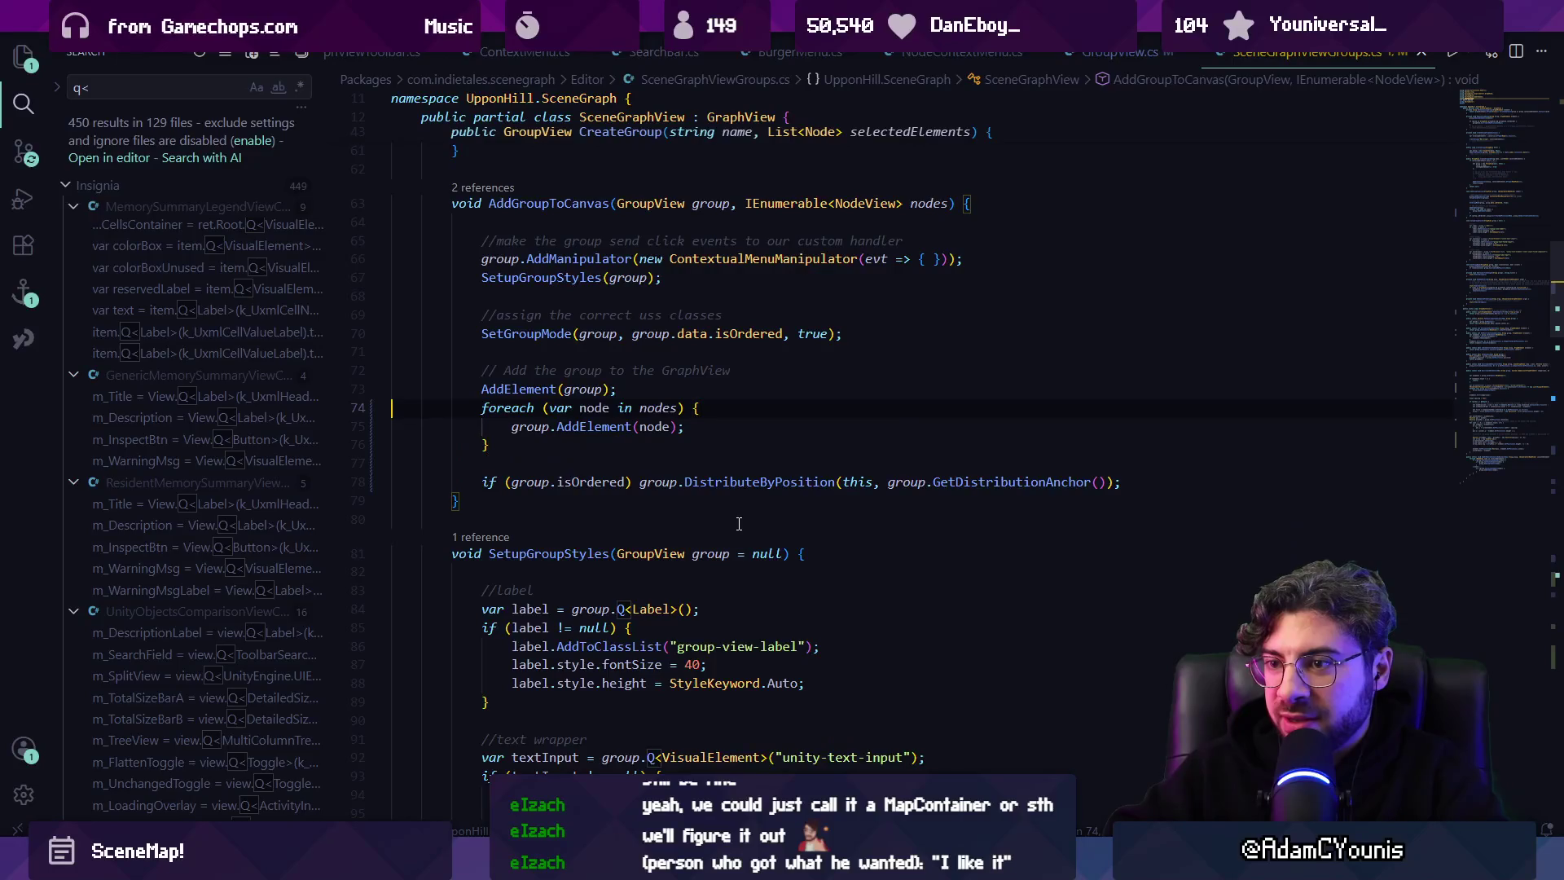
key(Return)
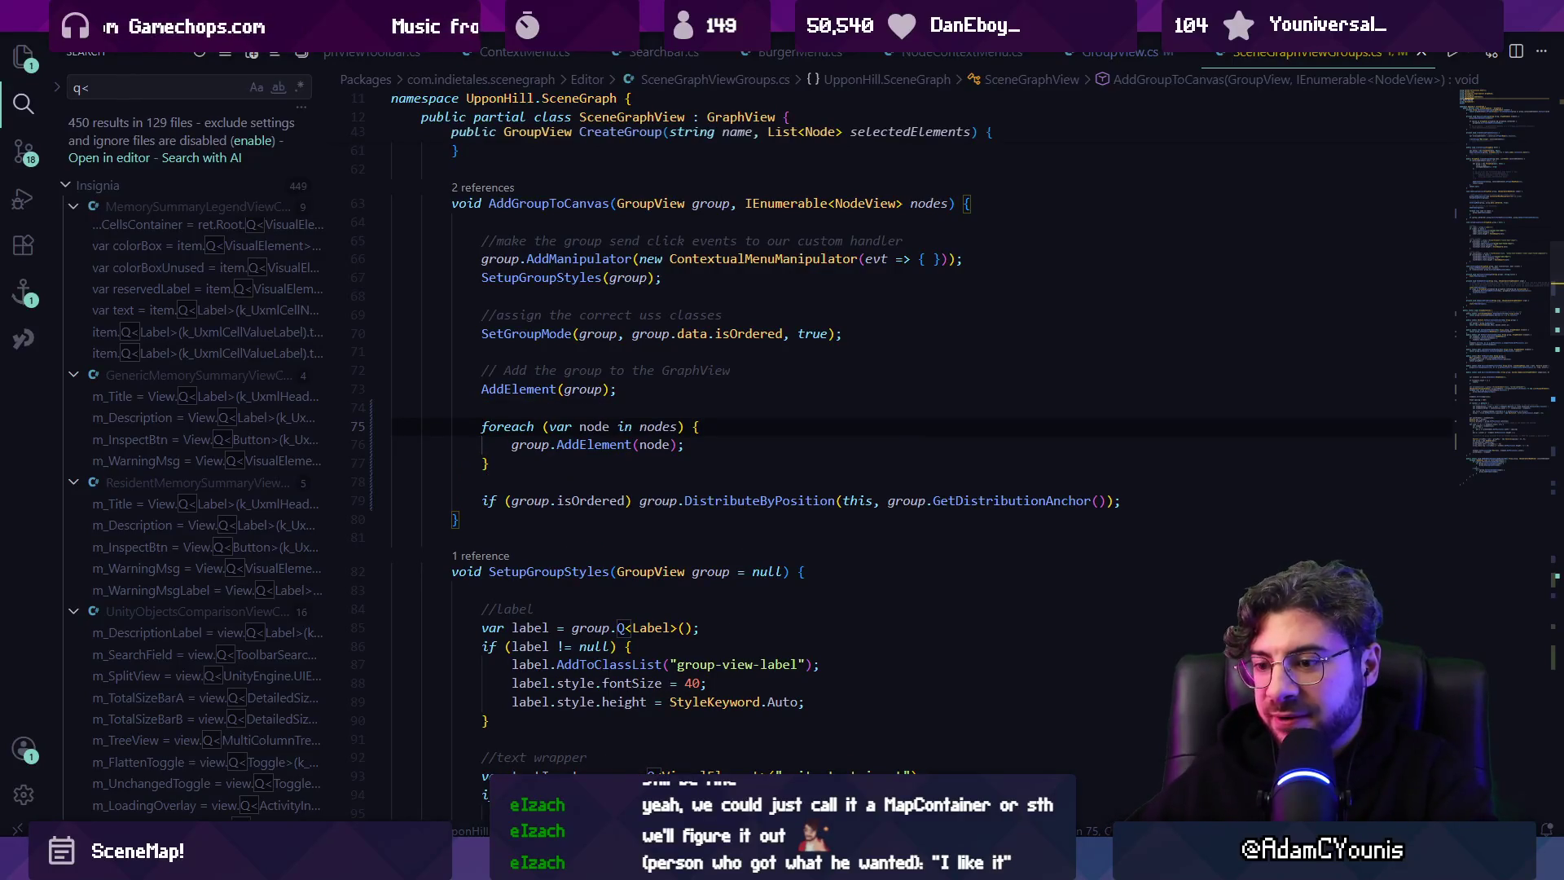
key(alt+Tab)
mouse_move(656, 440)
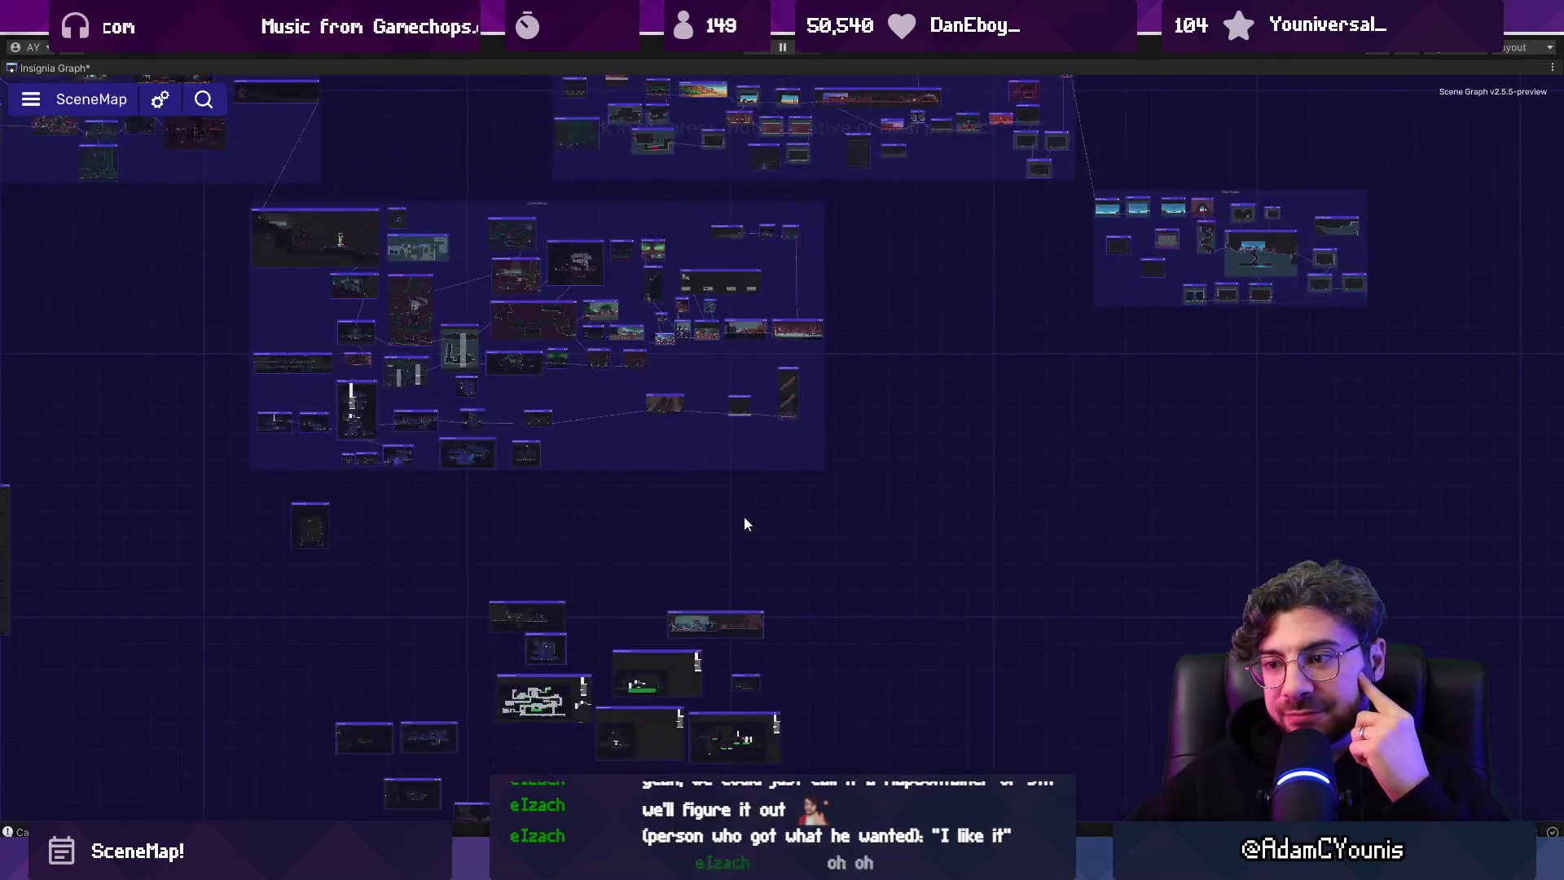
Zoom over the SceneMap groups, restore the graph tab to the editor layout, and nudge one node up.
scroll(841, 461, up, 3)
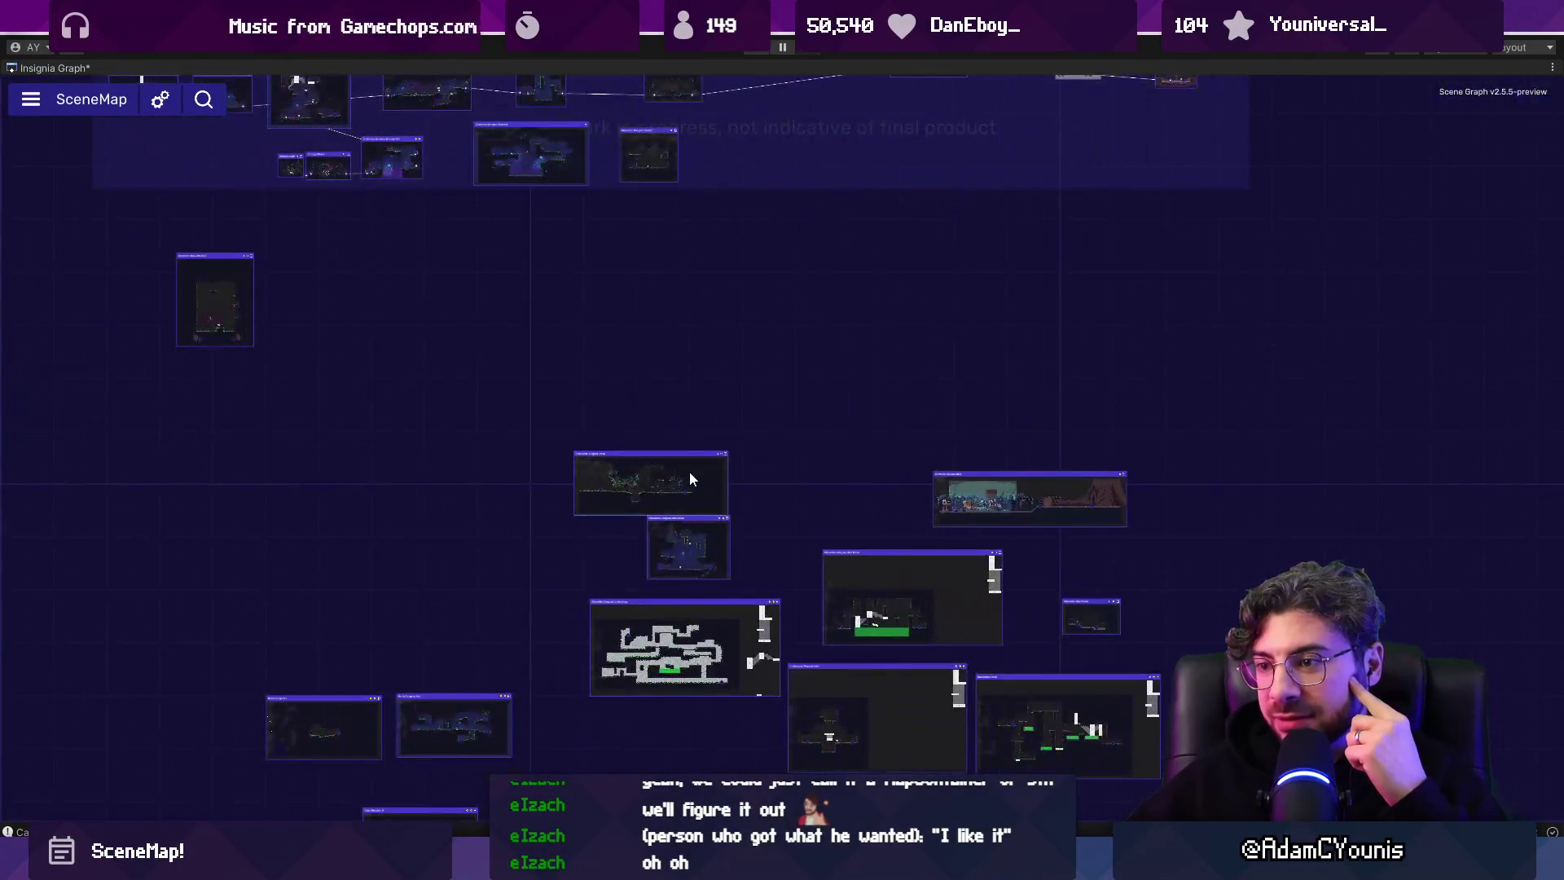
scroll(769, 411, down, 5)
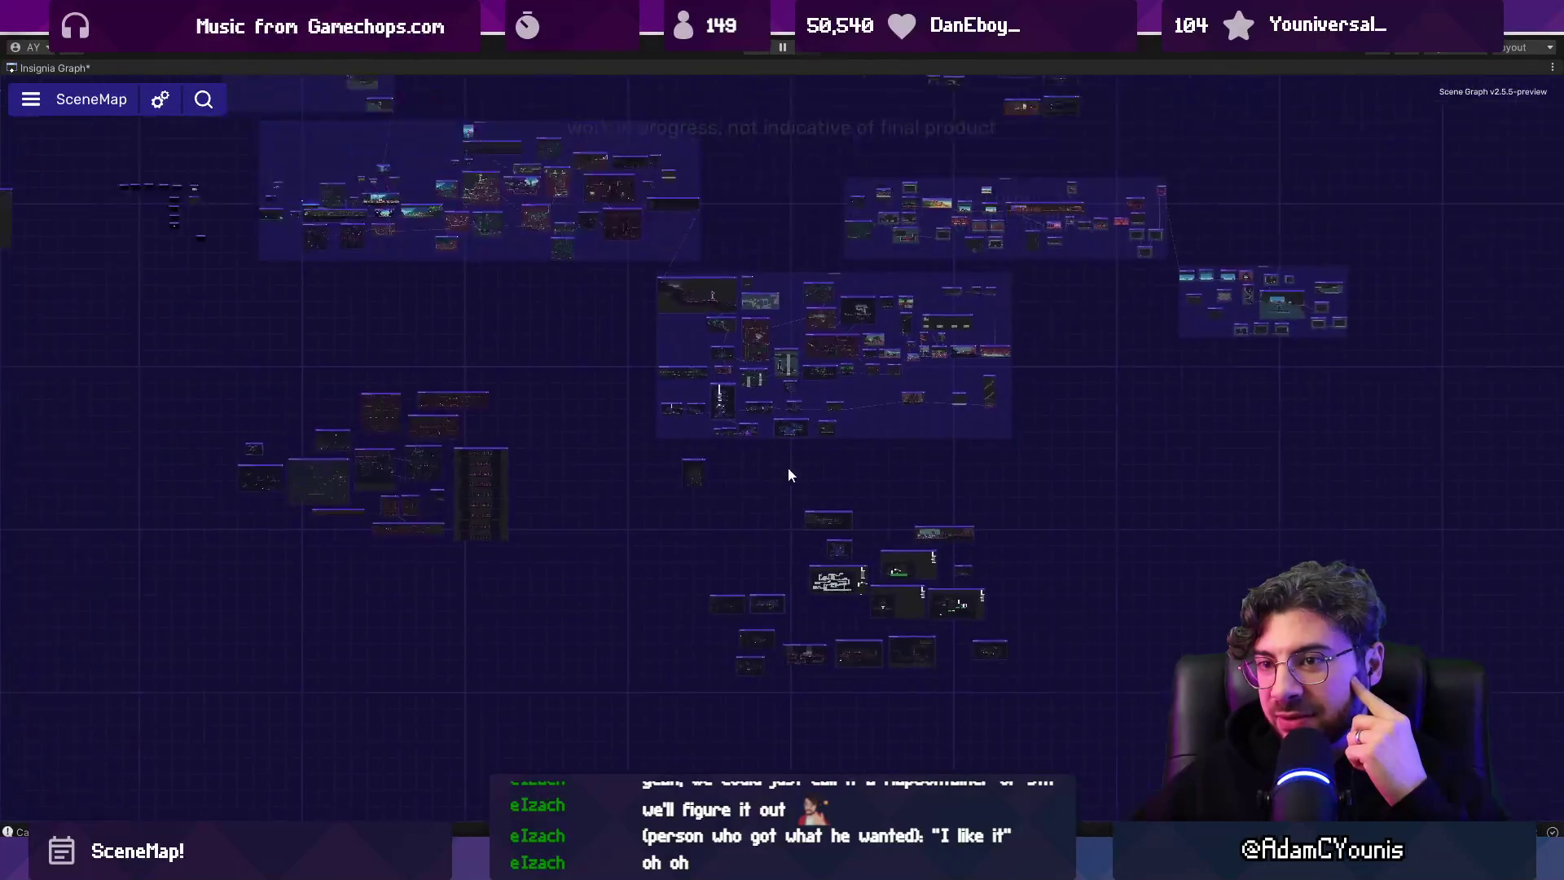
scroll(702, 476, up, 5)
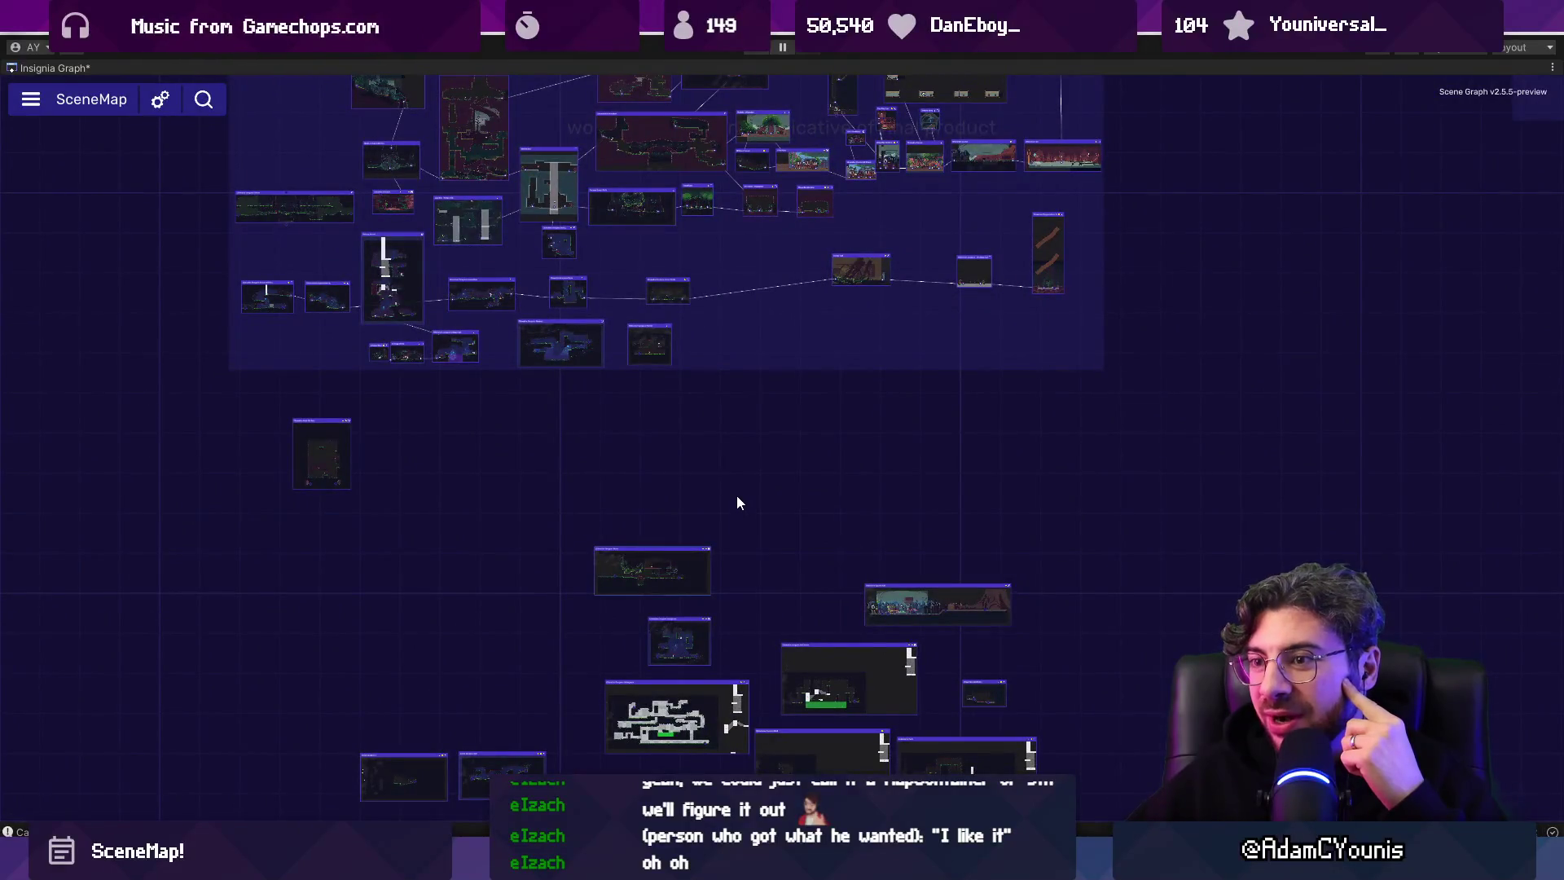
scroll(736, 497, down, 3)
right_click(70, 66)
click(89, 74)
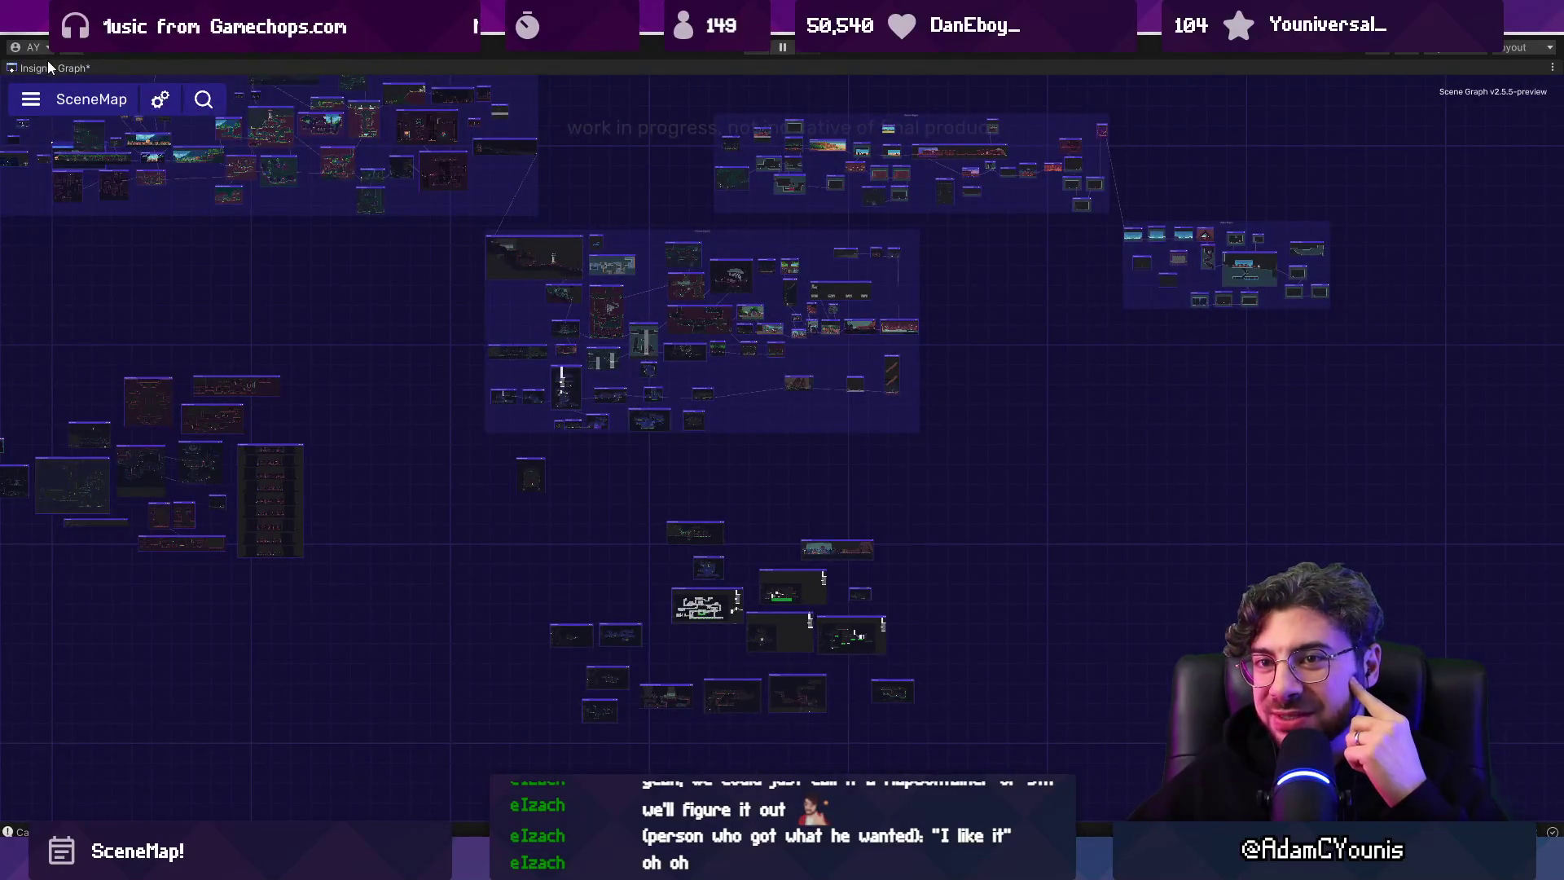
scroll(699, 311, up, 5)
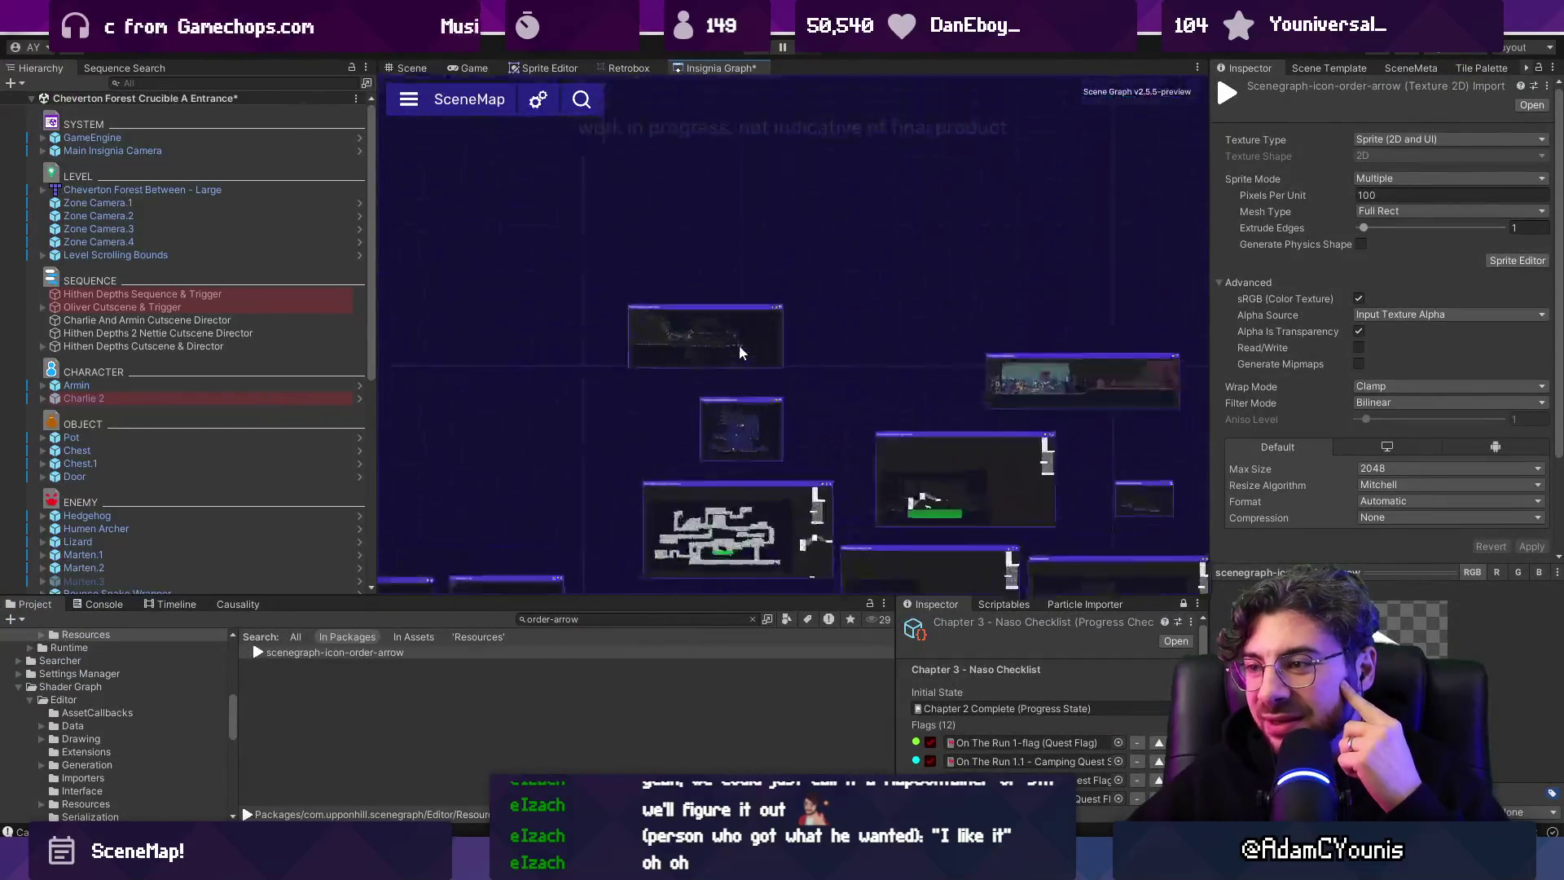
drag(755, 331, 751, 294)
scroll(800, 279, down, 3)
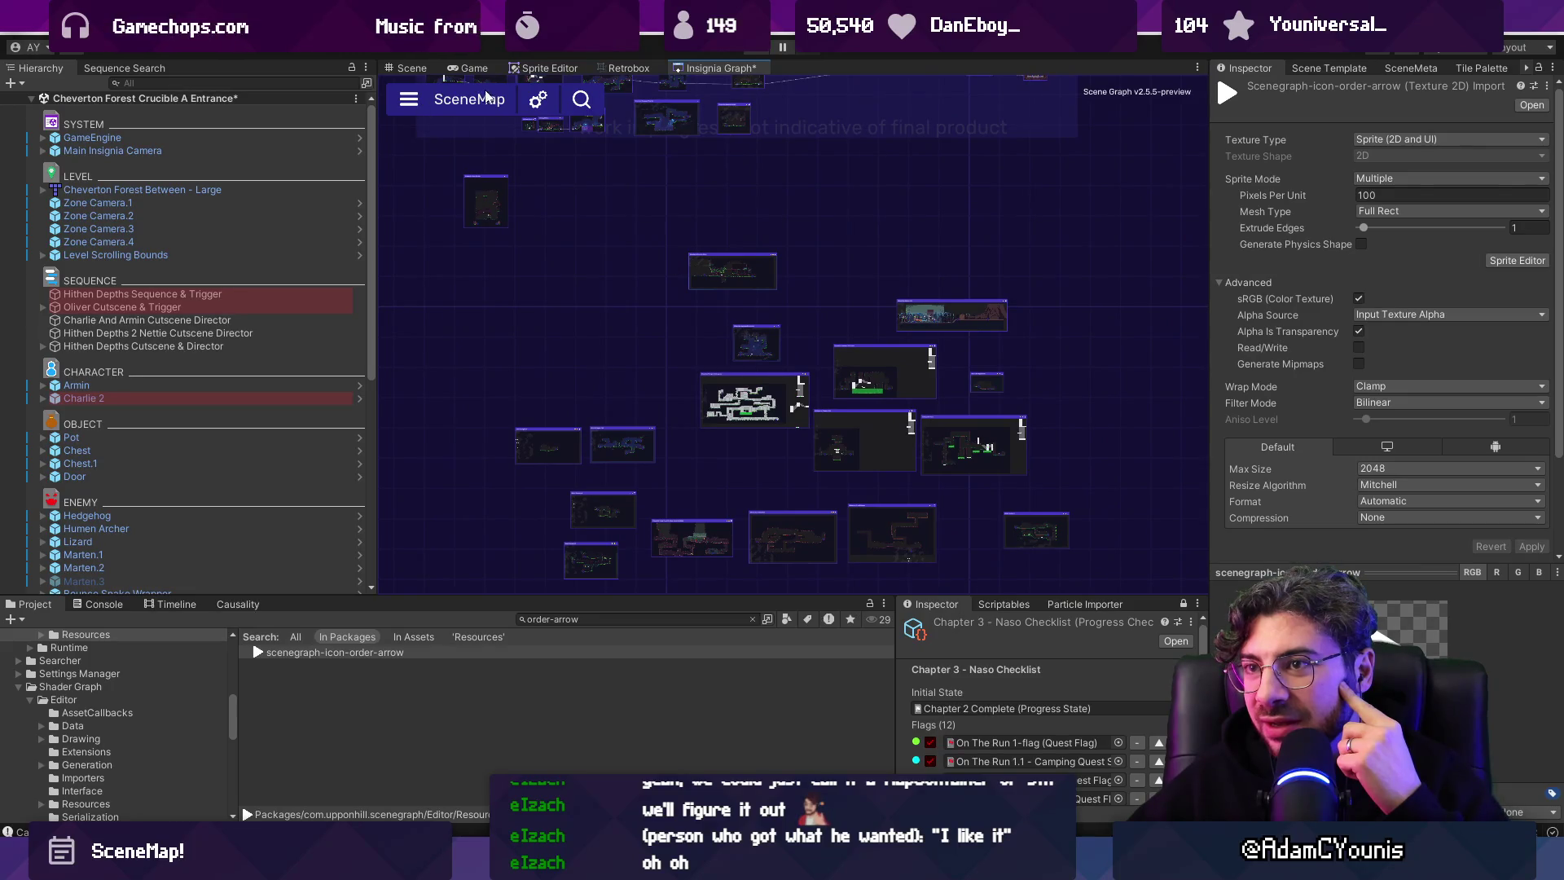
Close the Insignia Graph tab, reopen it via Window > Maps, dock it, and maximize it.
right_click(706, 68)
click(730, 95)
click(574, 26)
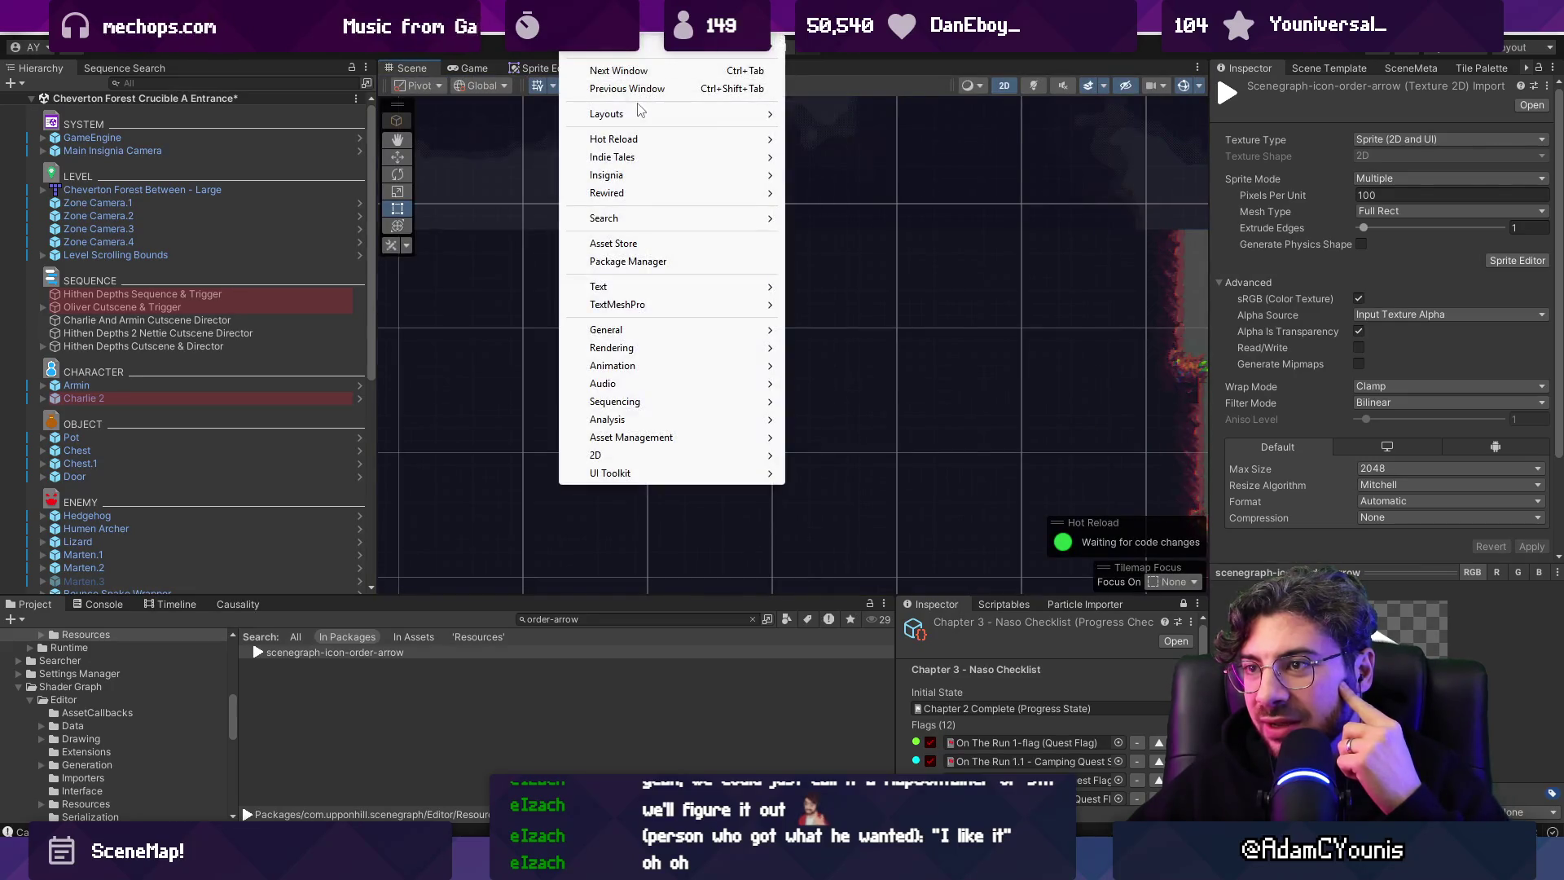
click(802, 160)
click(603, 123)
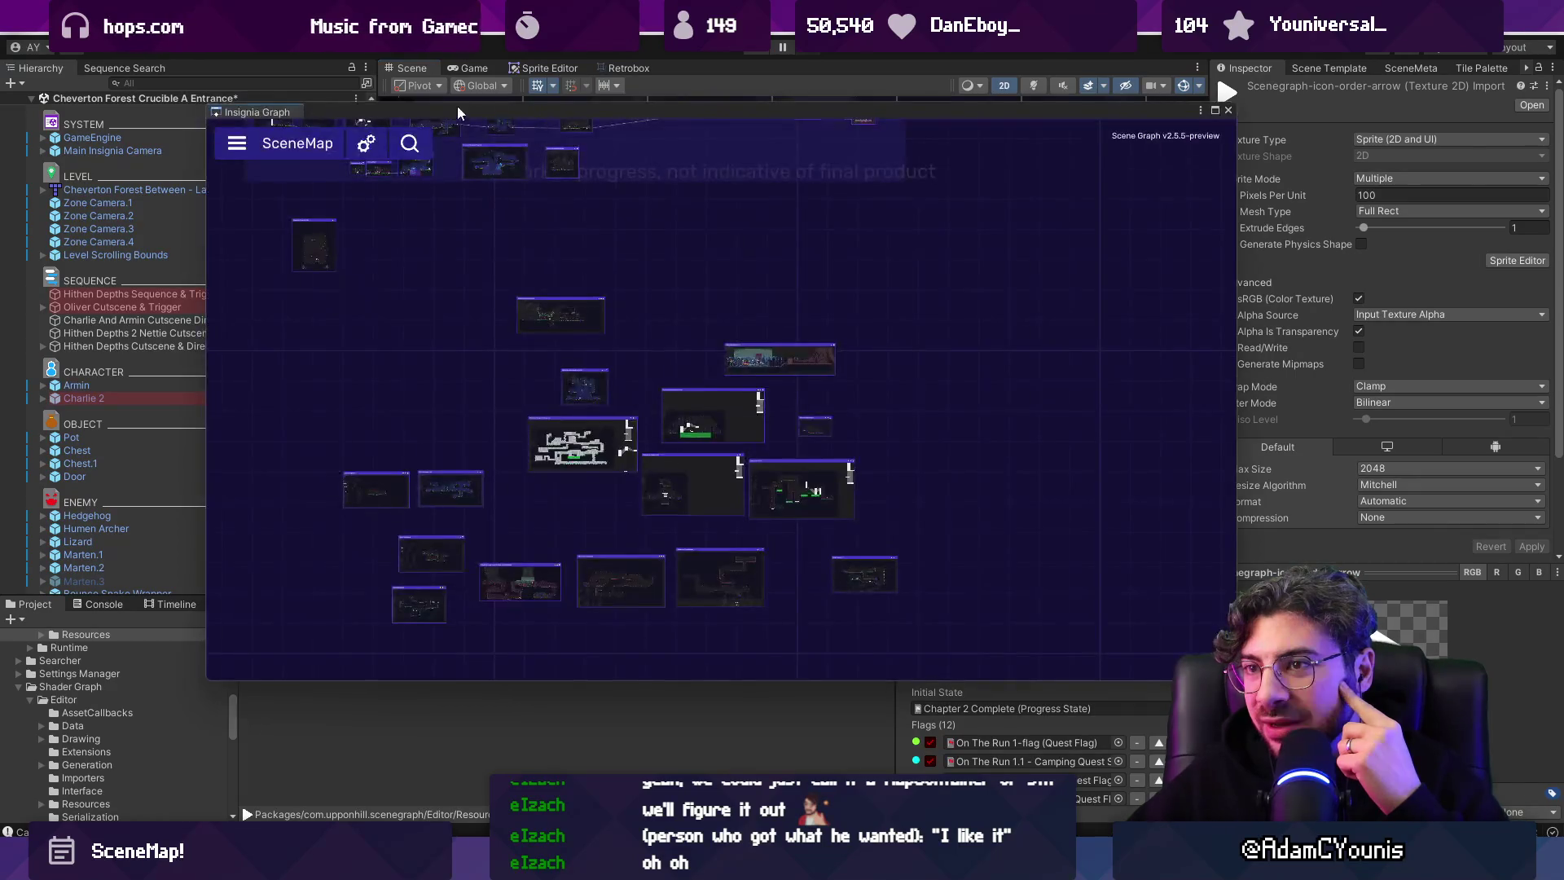
mouse_move(273, 117)
mouse_down()
mouse_move(679, 86)
mouse_move(708, 68)
mouse_up()
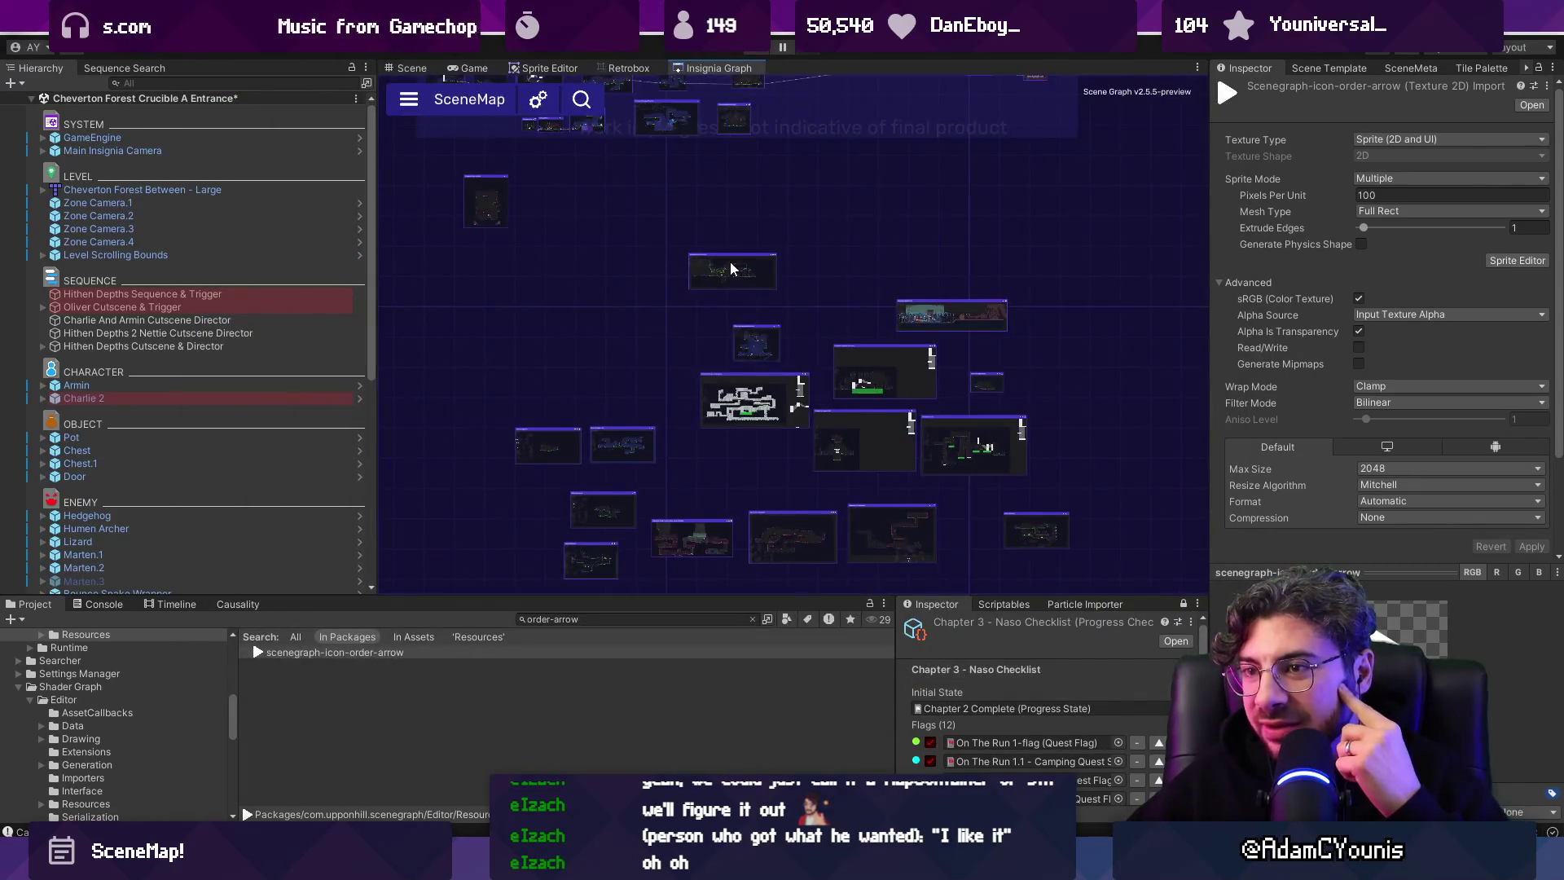
double_click(722, 67)
Pan around the graph, move one scene node right and down, and restore the docked layout.
scroll(1189, 570, down, 3)
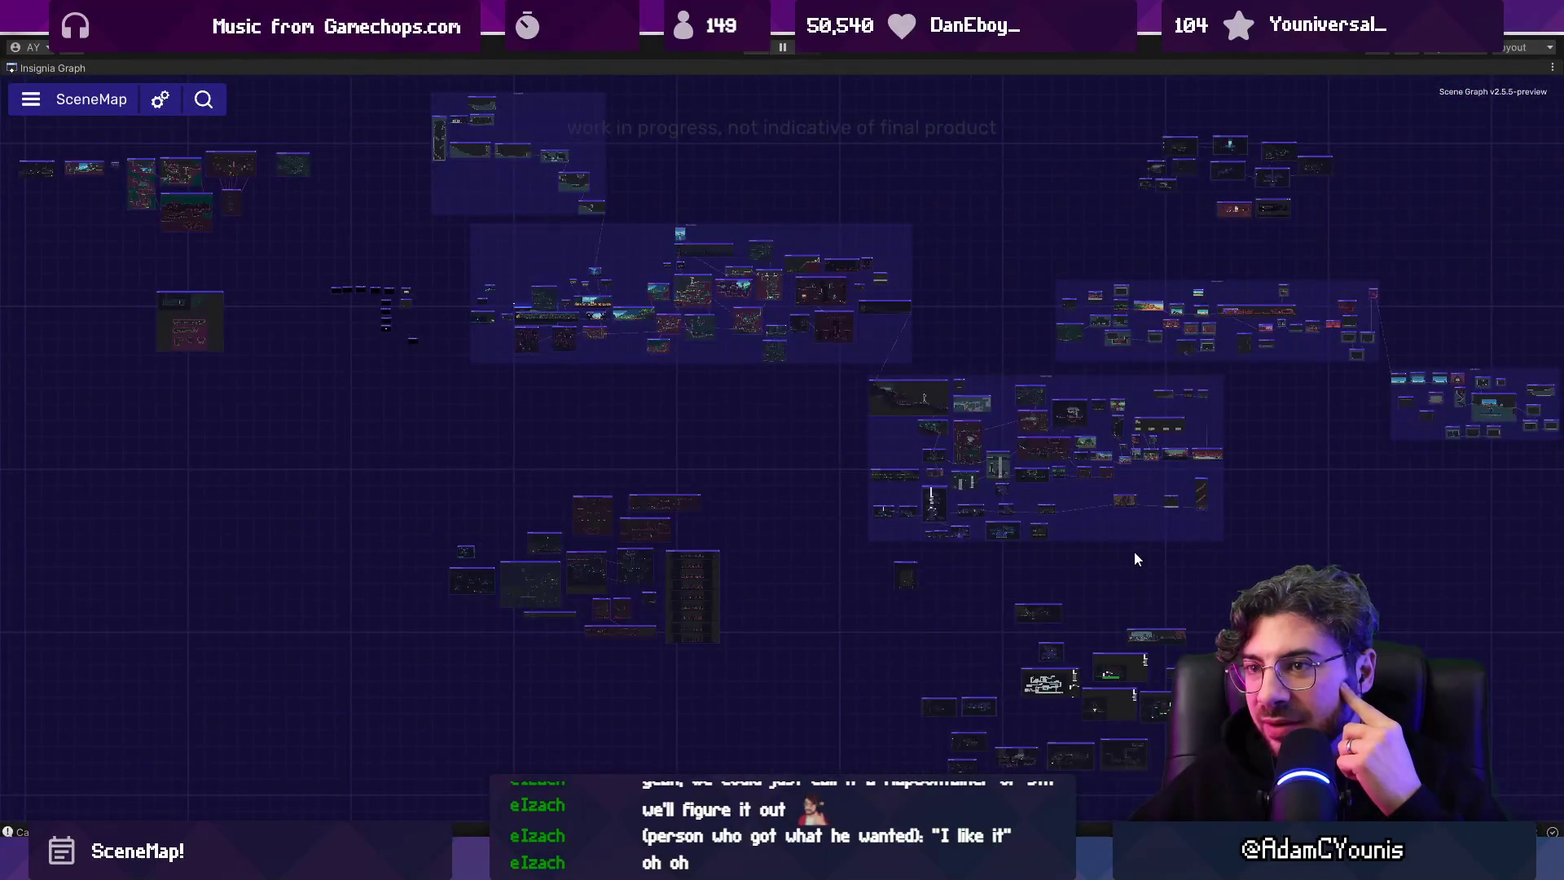
scroll(1134, 550, down, 2)
mouse_move(935, 461)
mouse_down()
mouse_move(540, 446)
mouse_move(531, 211)
mouse_up()
scroll(660, 462, up, 5)
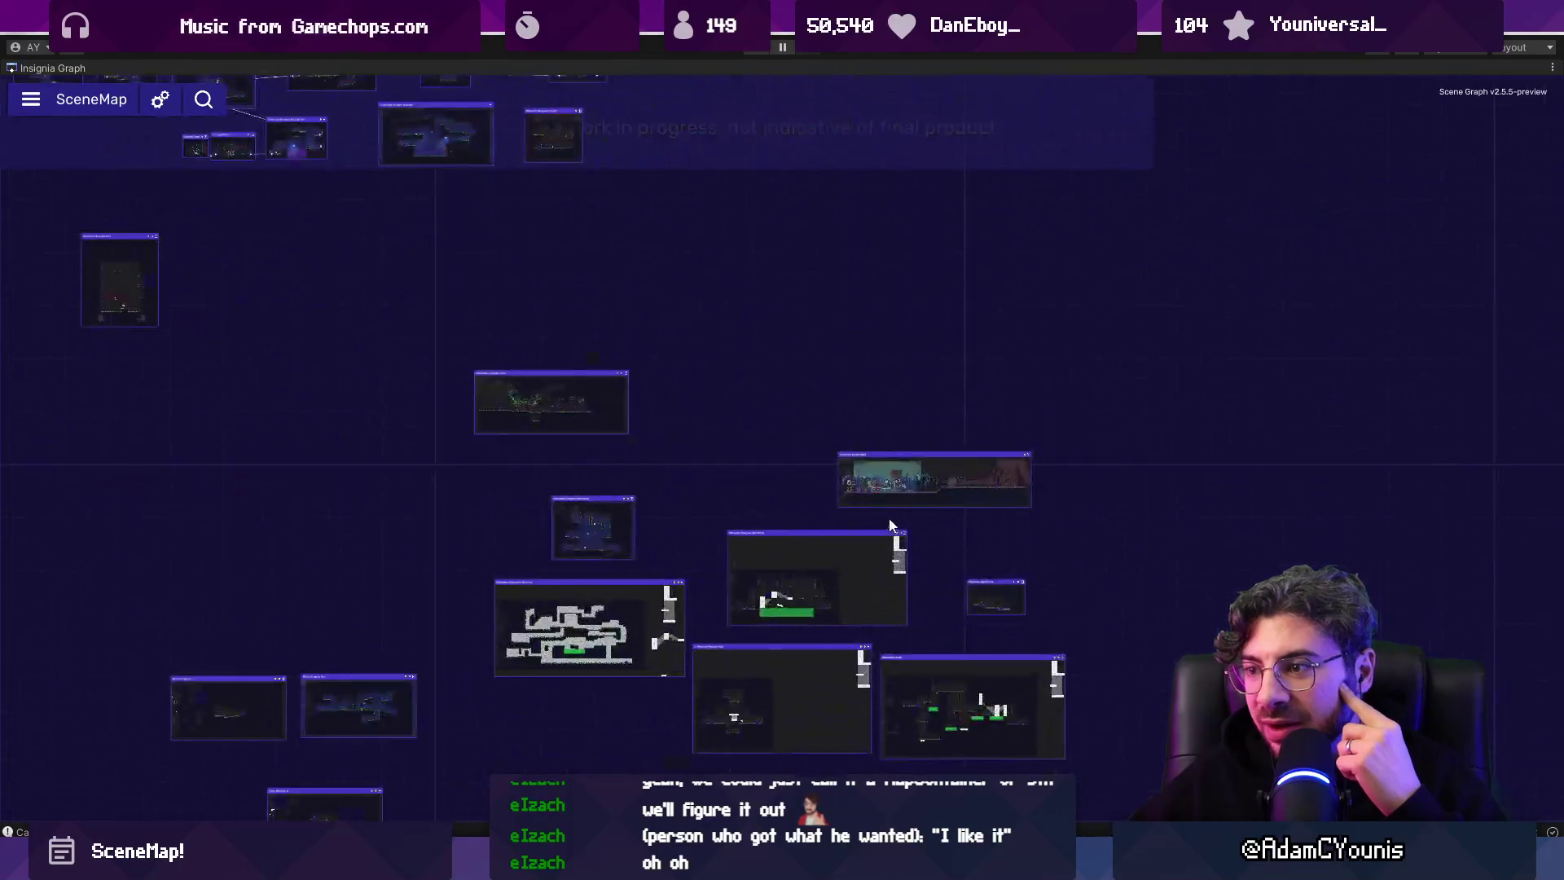
scroll(658, 446, down, 3)
drag(660, 443, 868, 312)
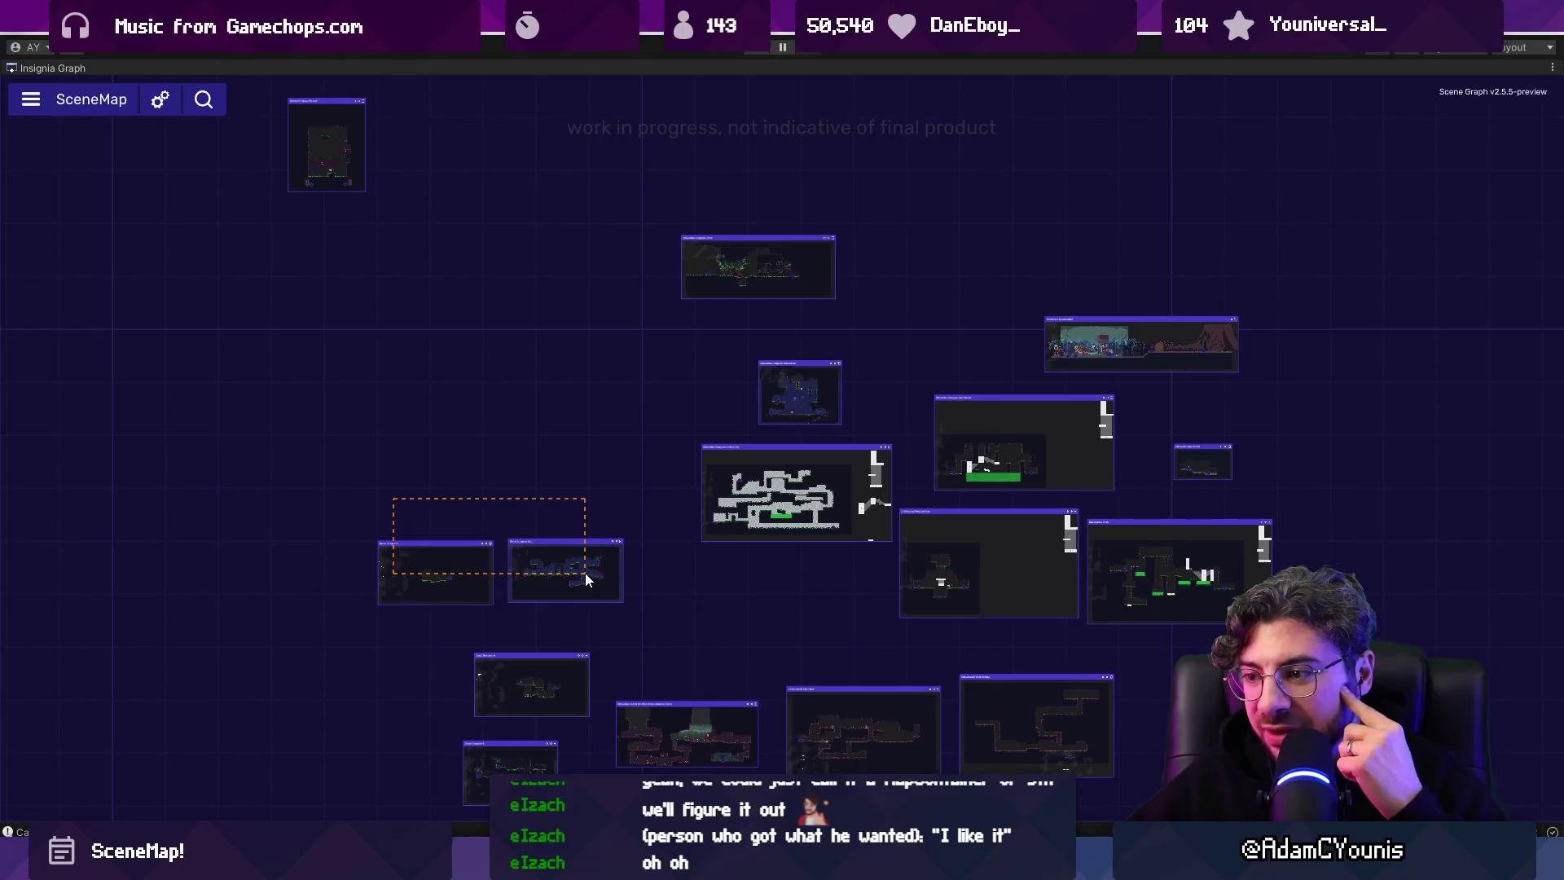
scroll(663, 498, down, 3)
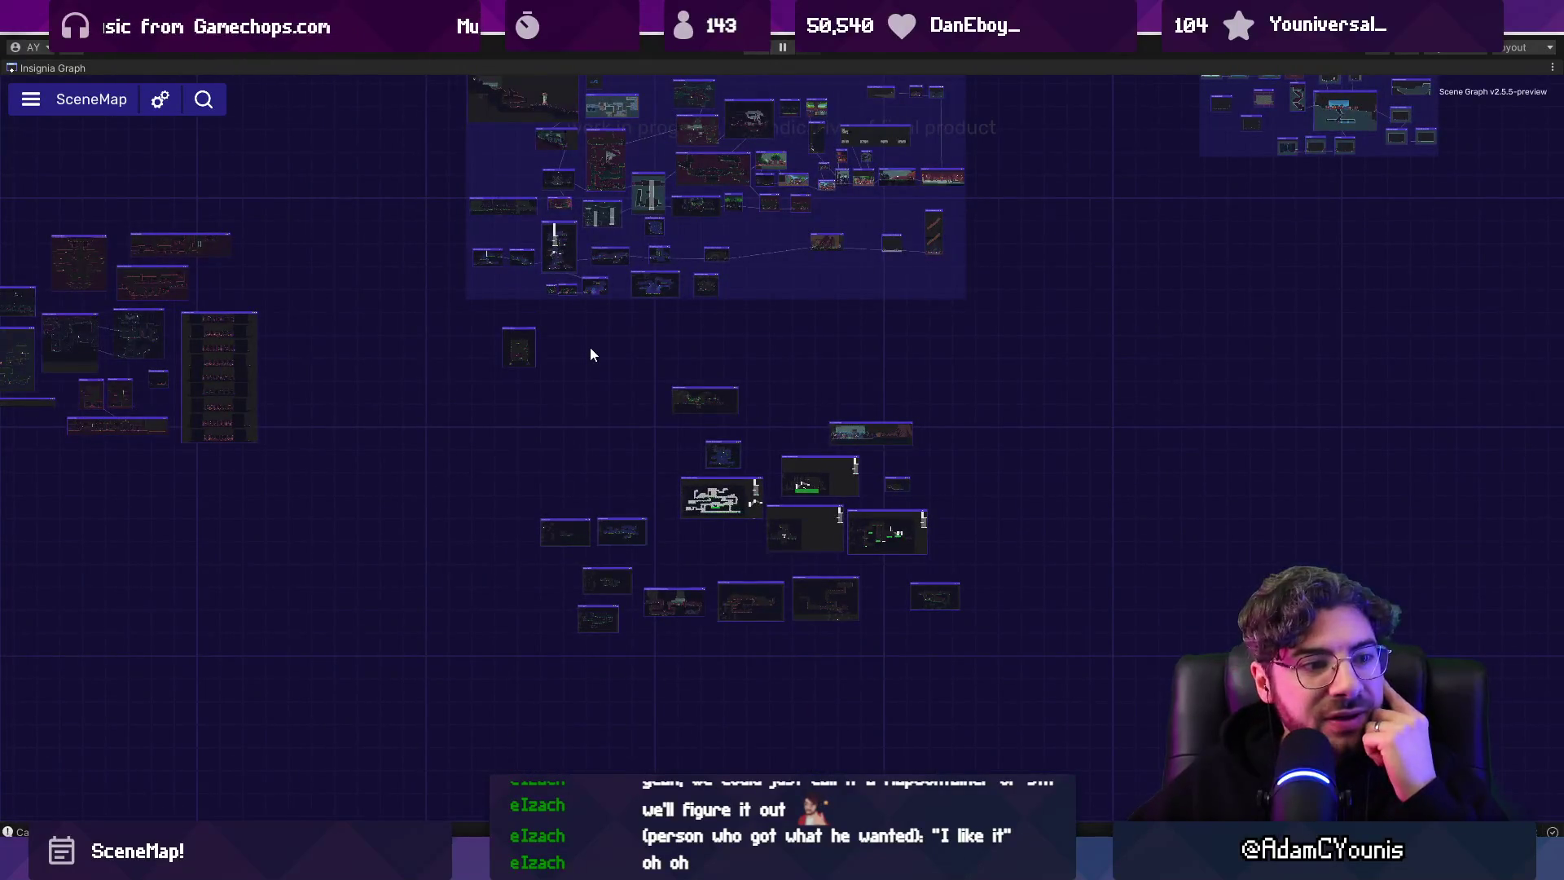
scroll(548, 360, up, 4)
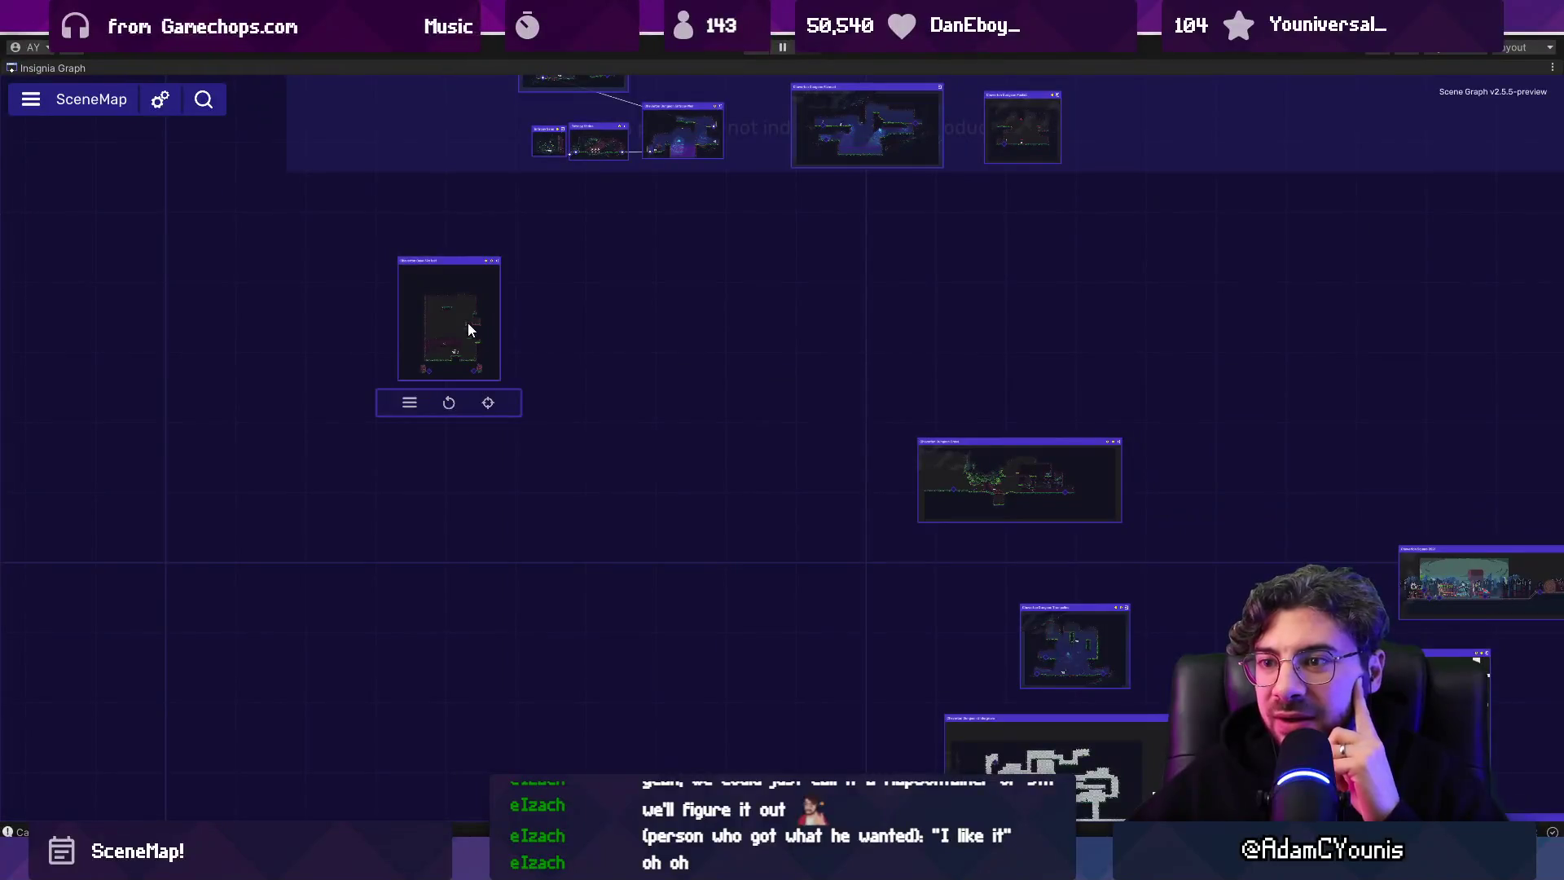
drag(464, 339, 761, 456)
scroll(977, 496, down, 2)
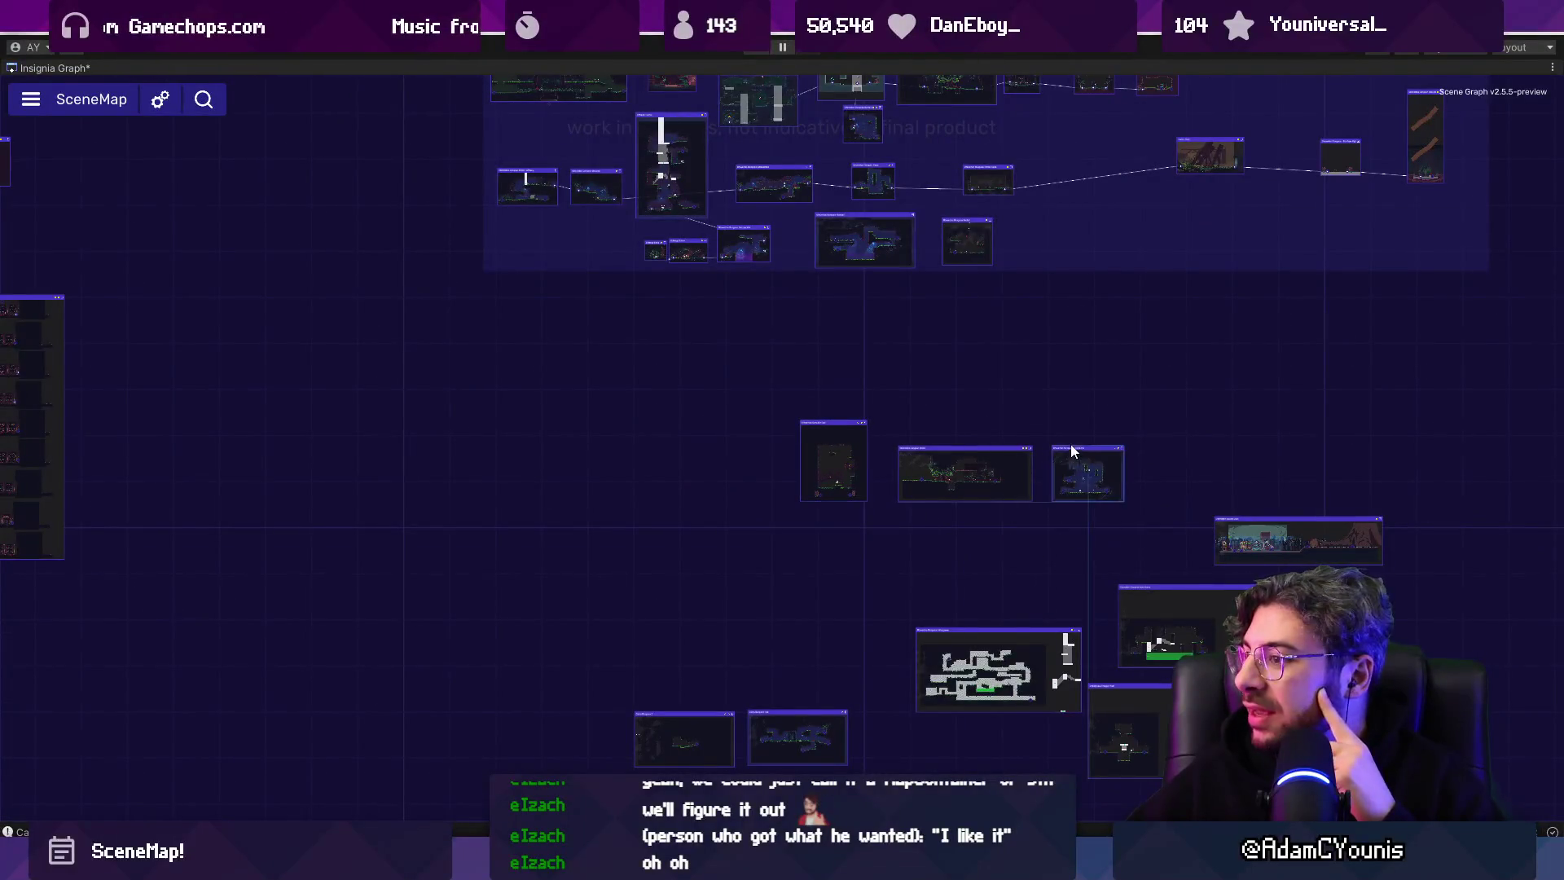
scroll(953, 414, down, 2)
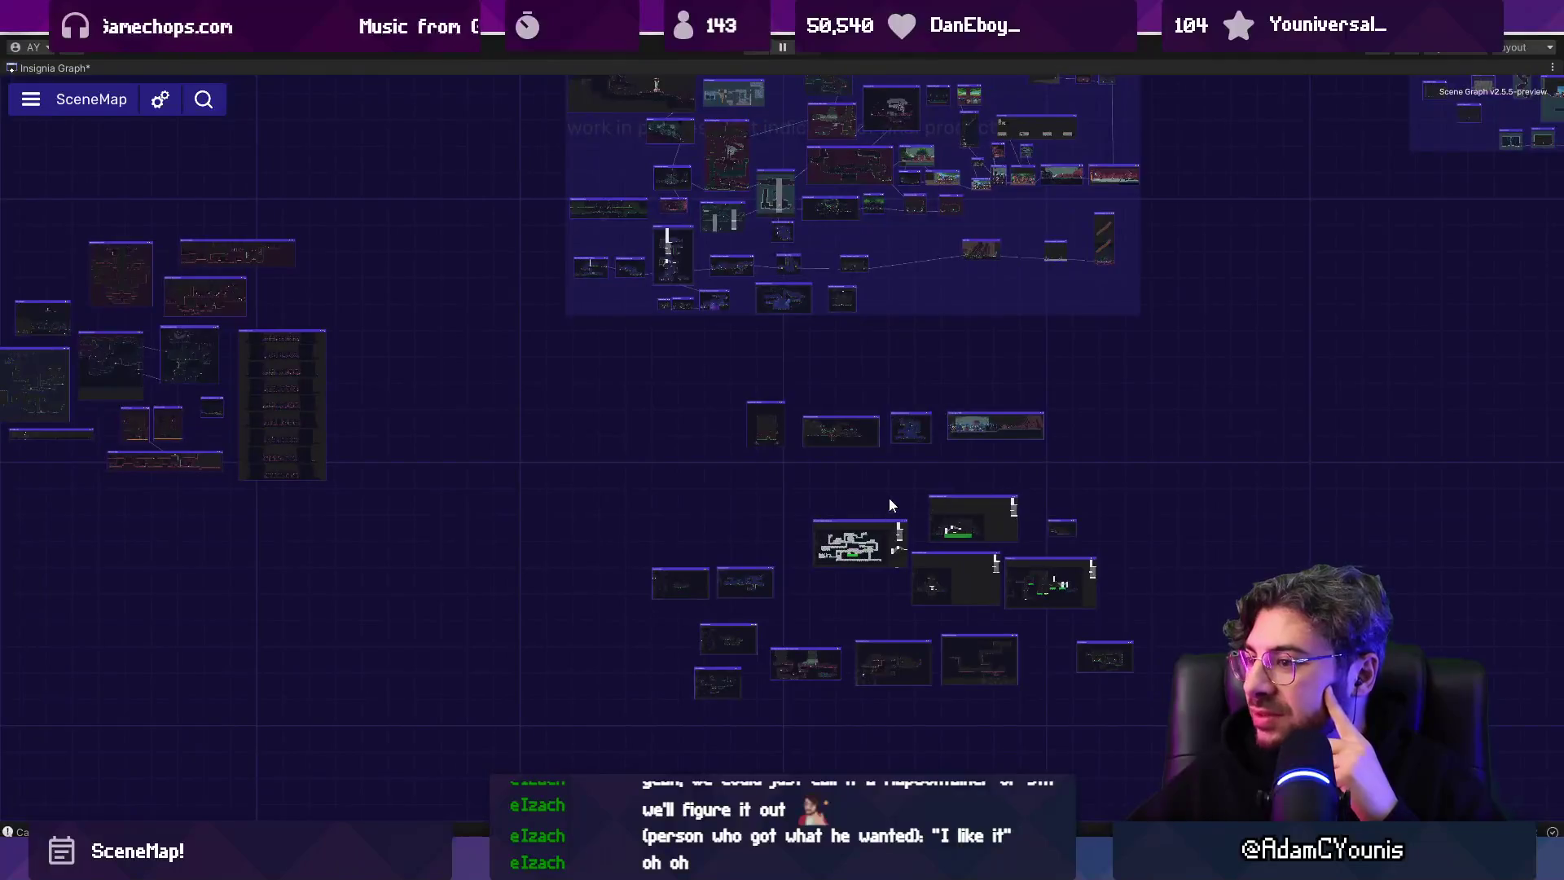
drag(888, 496, 545, 589)
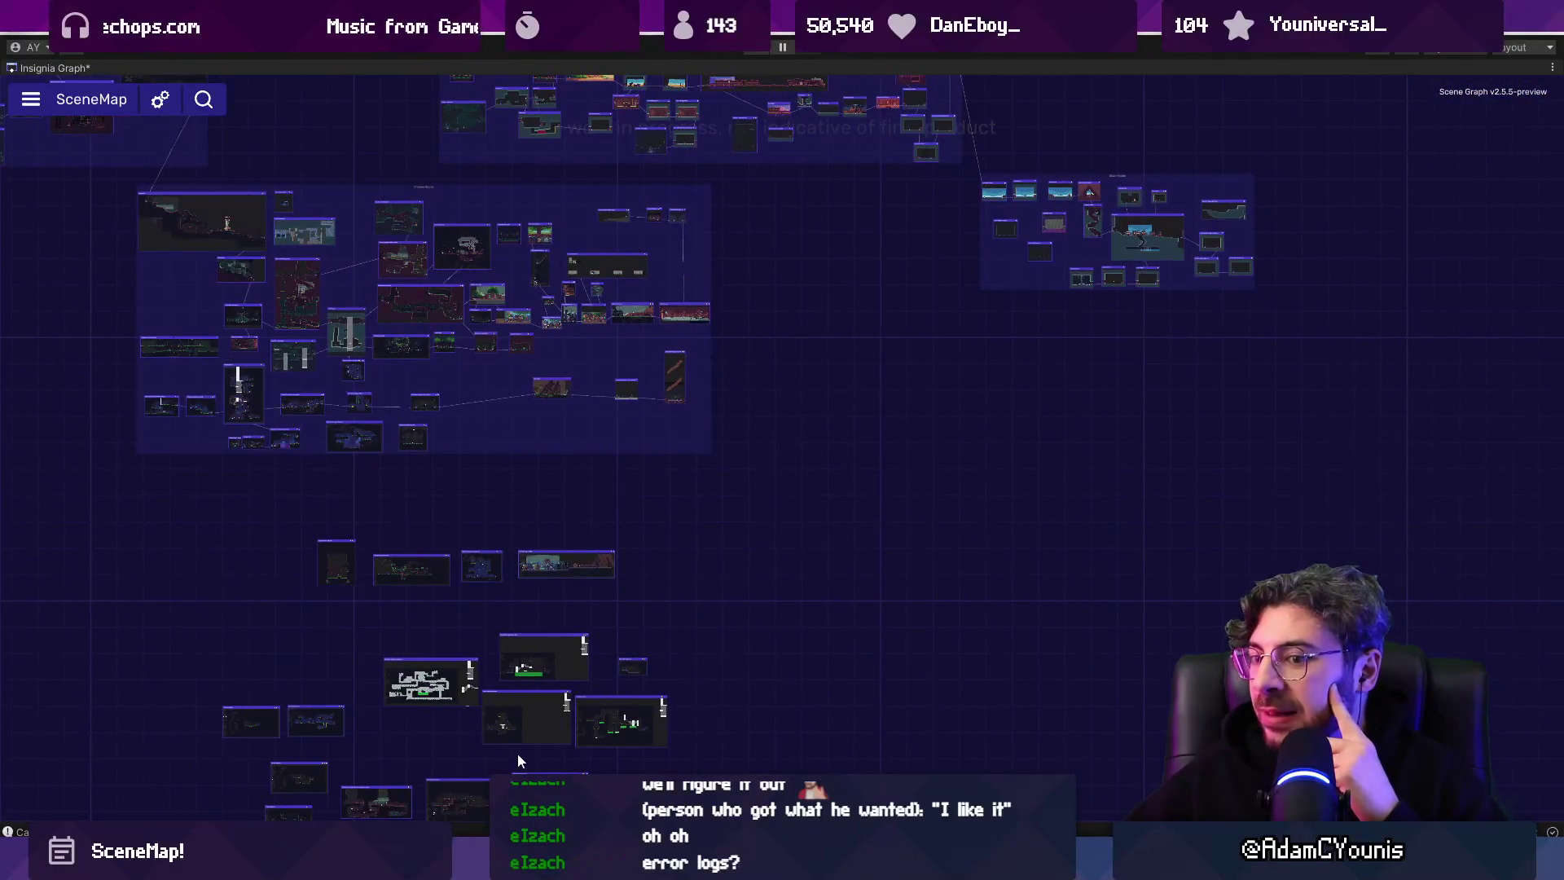
double_click(76, 69)
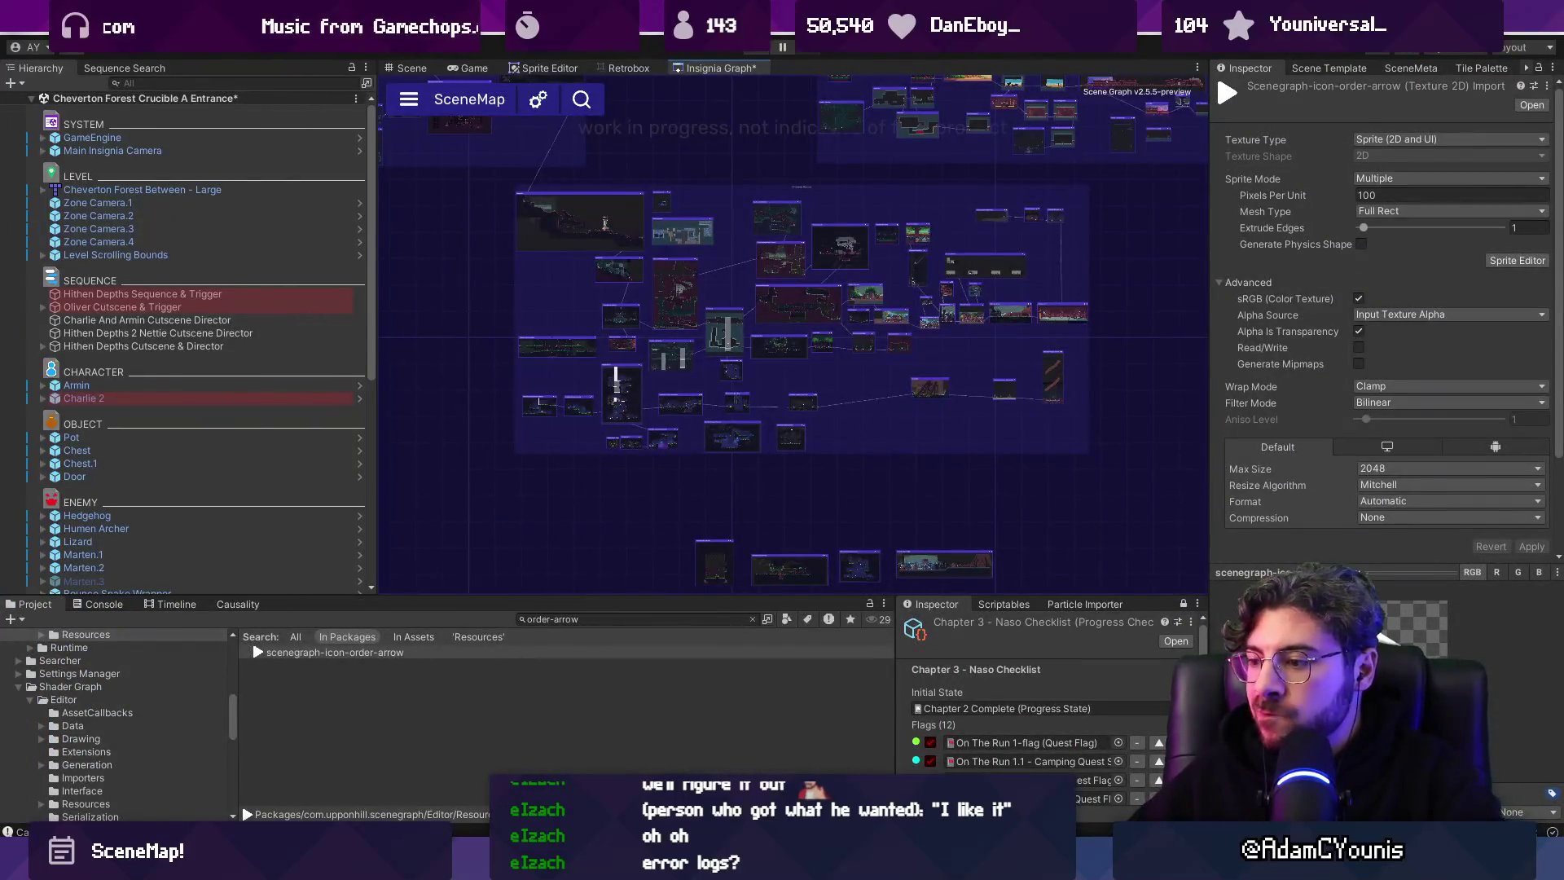
key(alt+Tab)
key(alt+Tab)
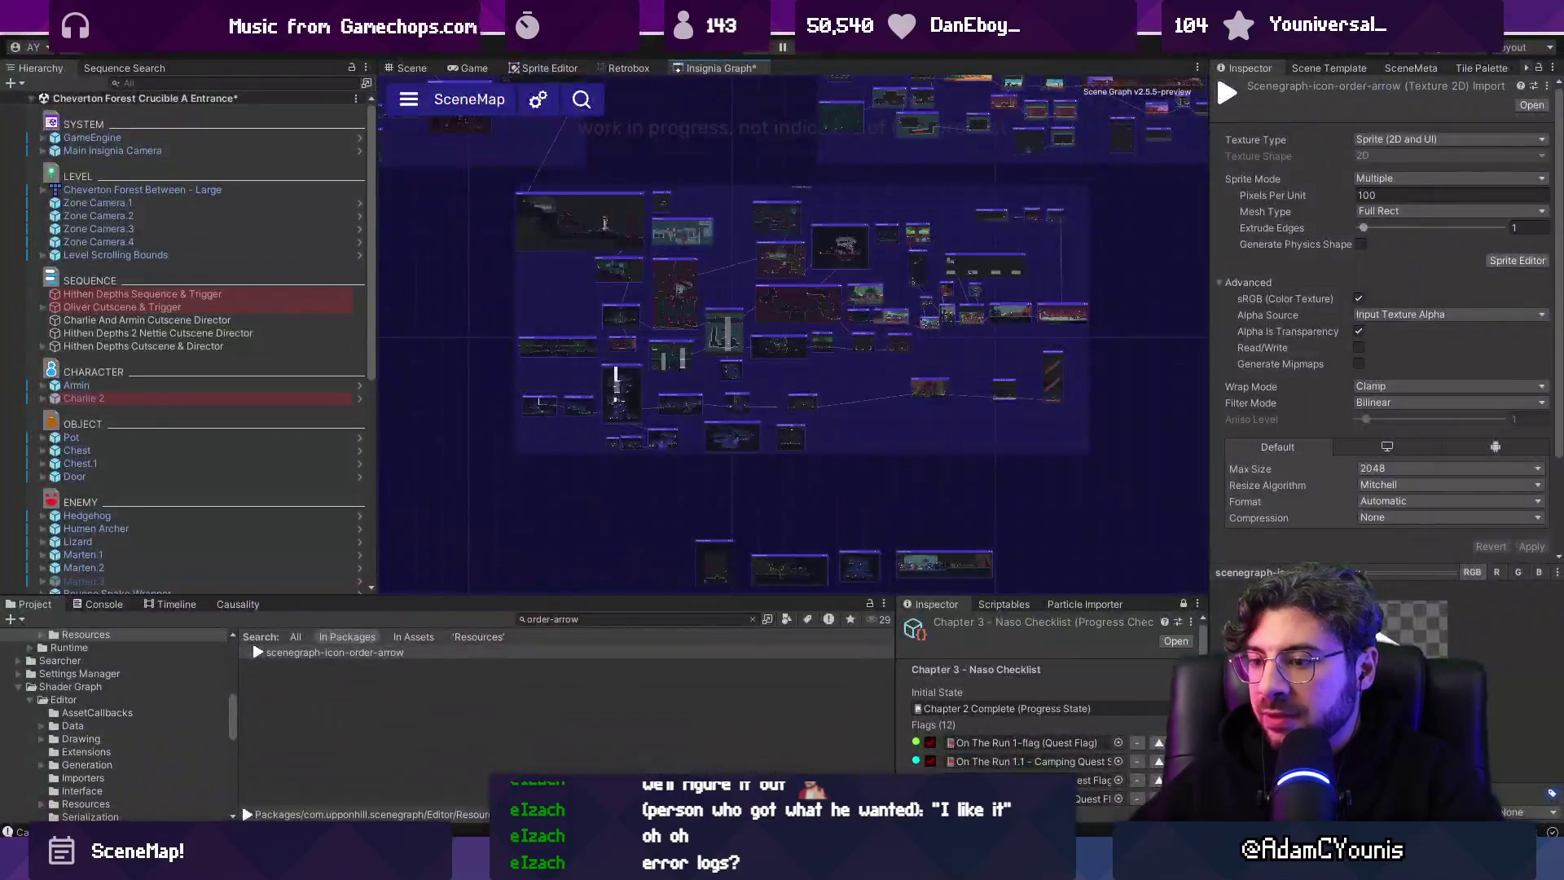
key(alt+Tab)
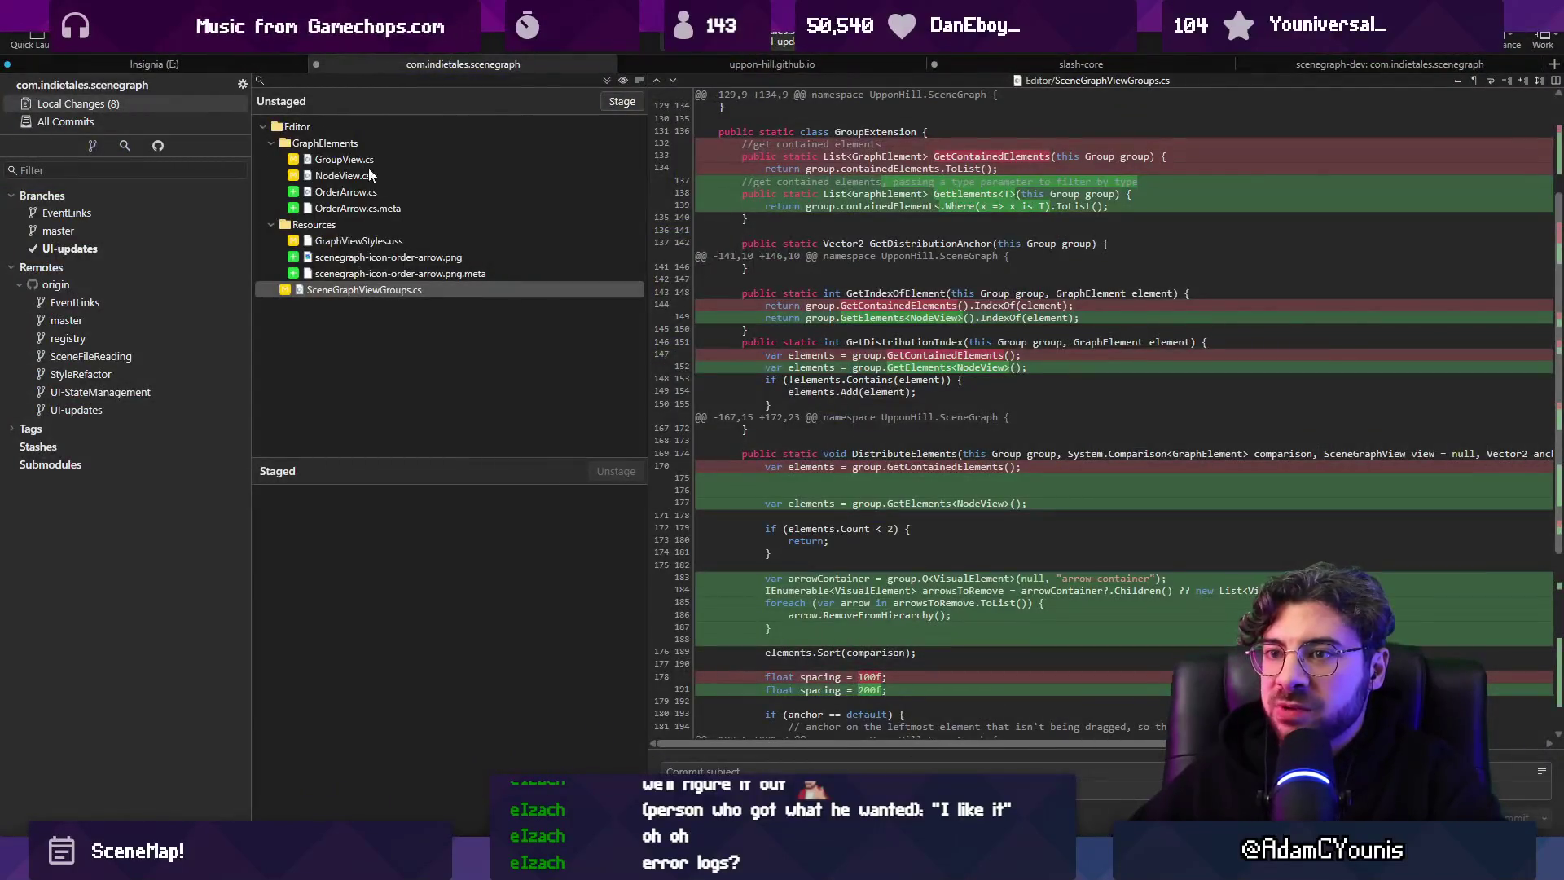
Discard Insignia Graph.asset's local changes in the Insignia repository, leaving 9 changes.
click(197, 67)
click(153, 99)
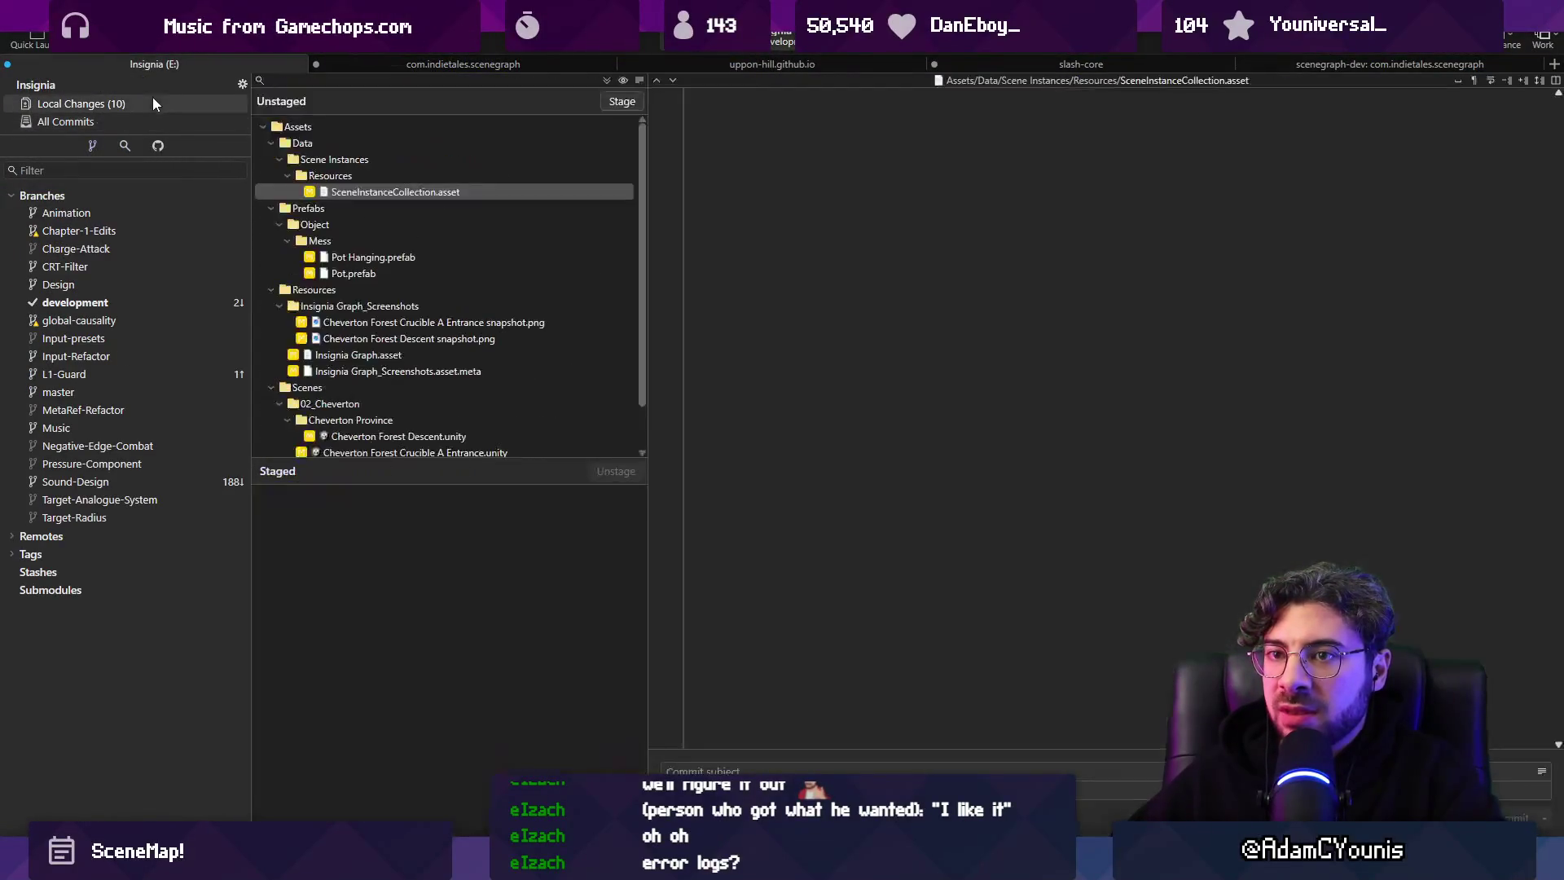
click(388, 362)
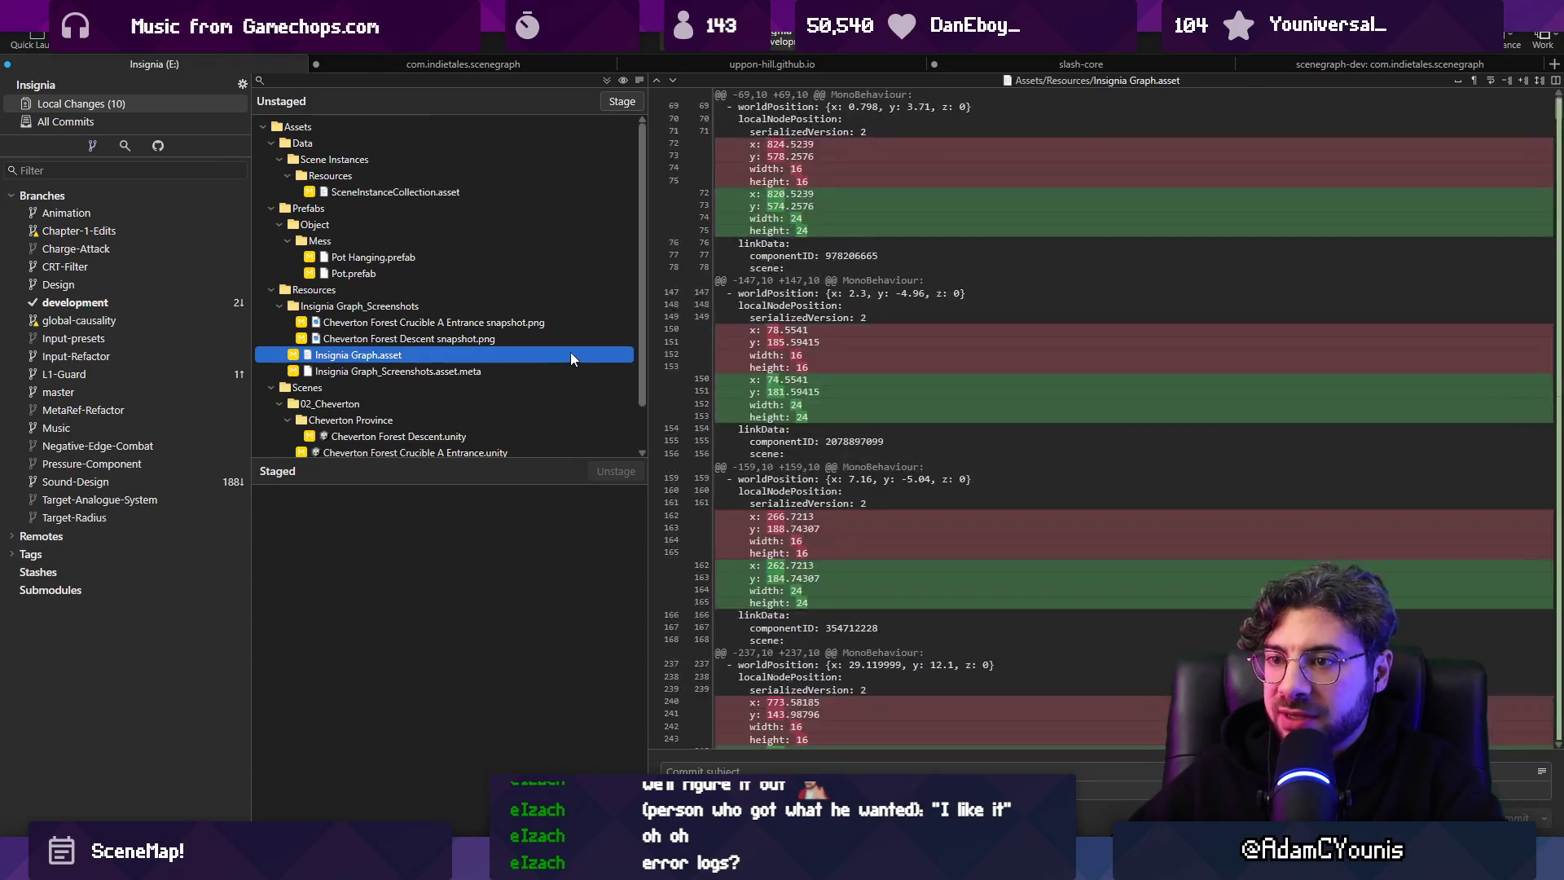
key(ctrl+BackSpace)
key(Return)
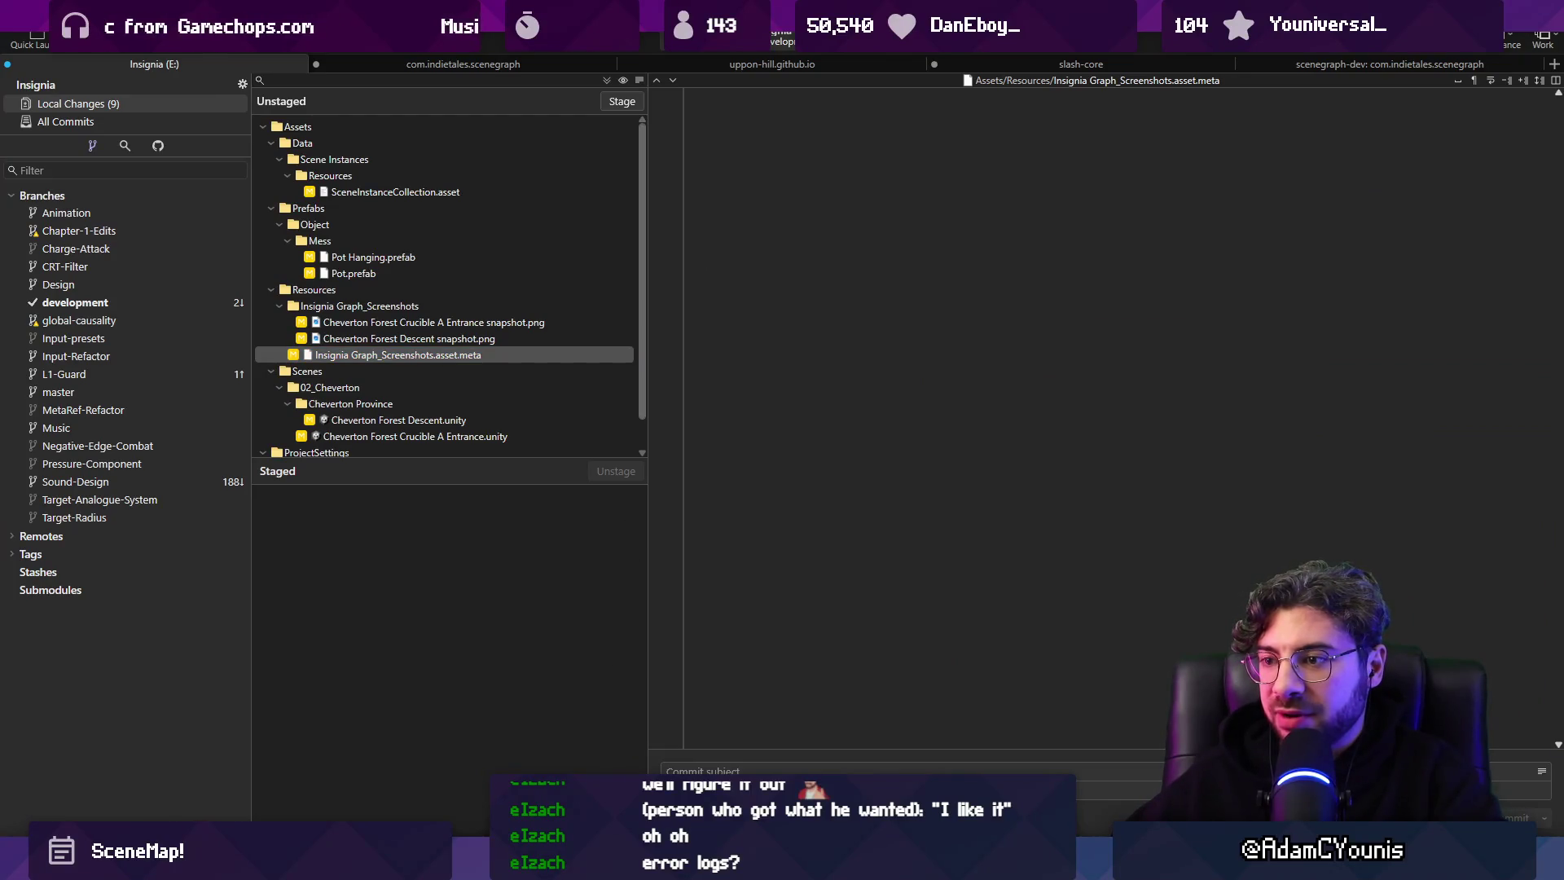
key(alt+Tab)
scroll(657, 464, down, 3)
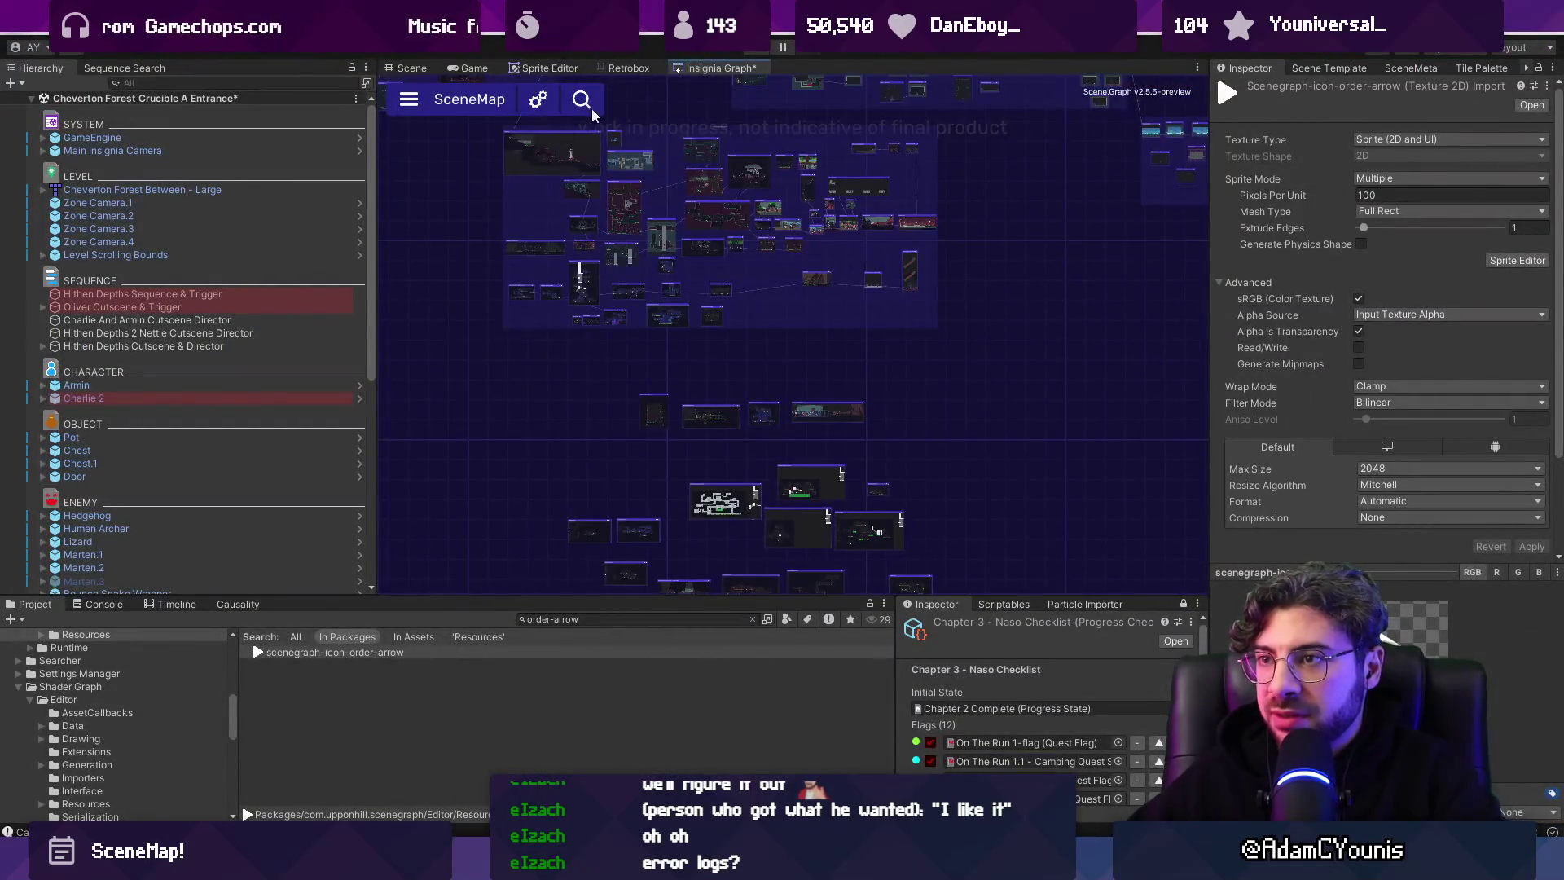
Close the Insignia Graph tab, reopen it from the Window menu, and dock it beside Retrobox.
right_click(741, 67)
click(774, 95)
click(594, 33)
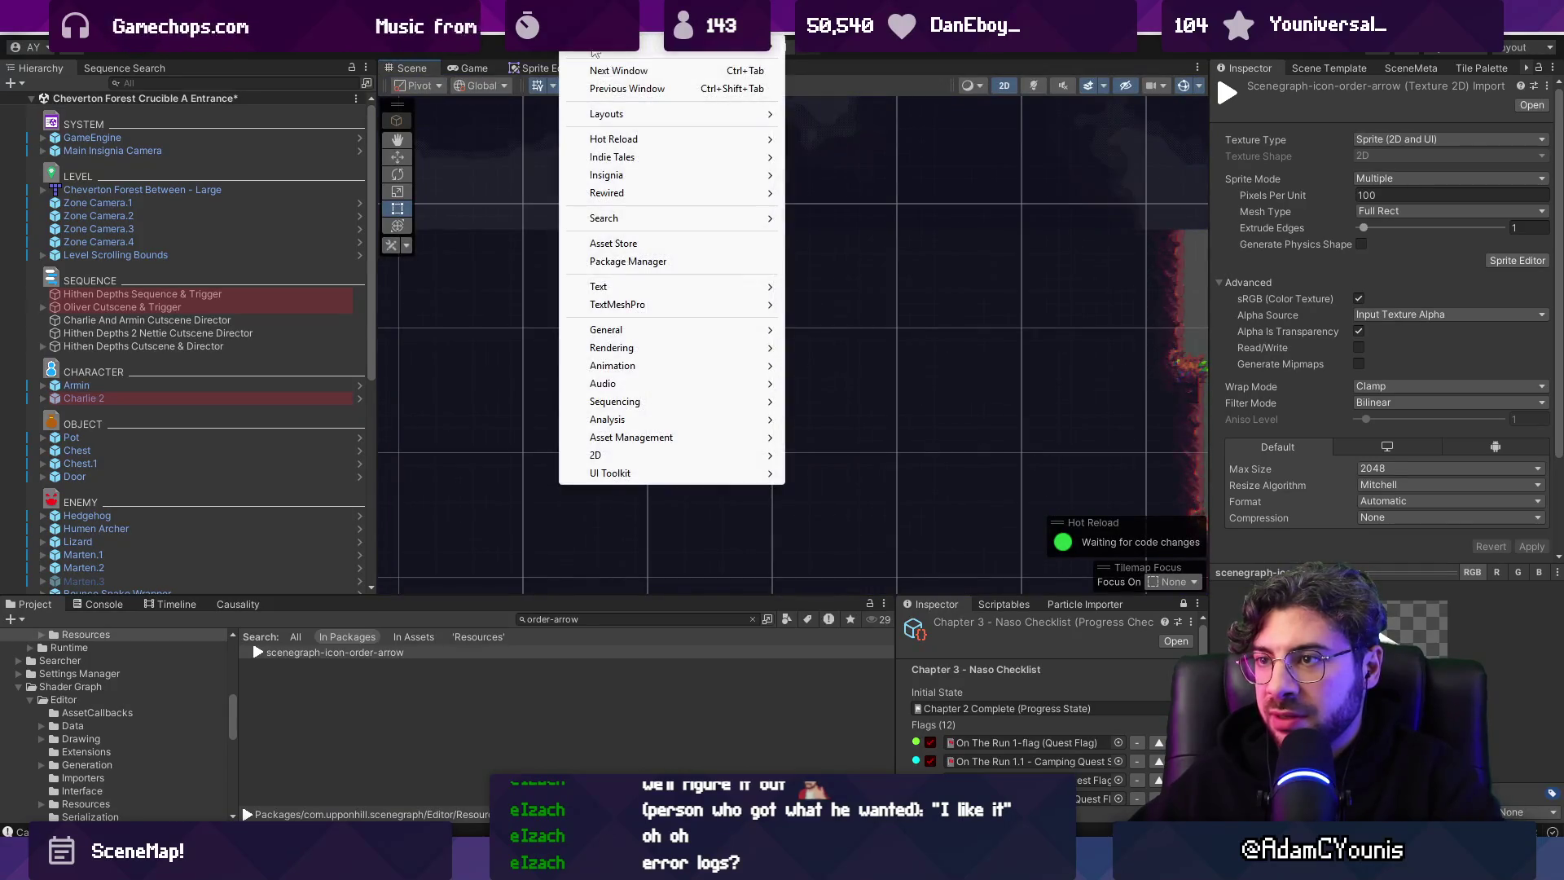
mouse_move(619, 174)
click(814, 157)
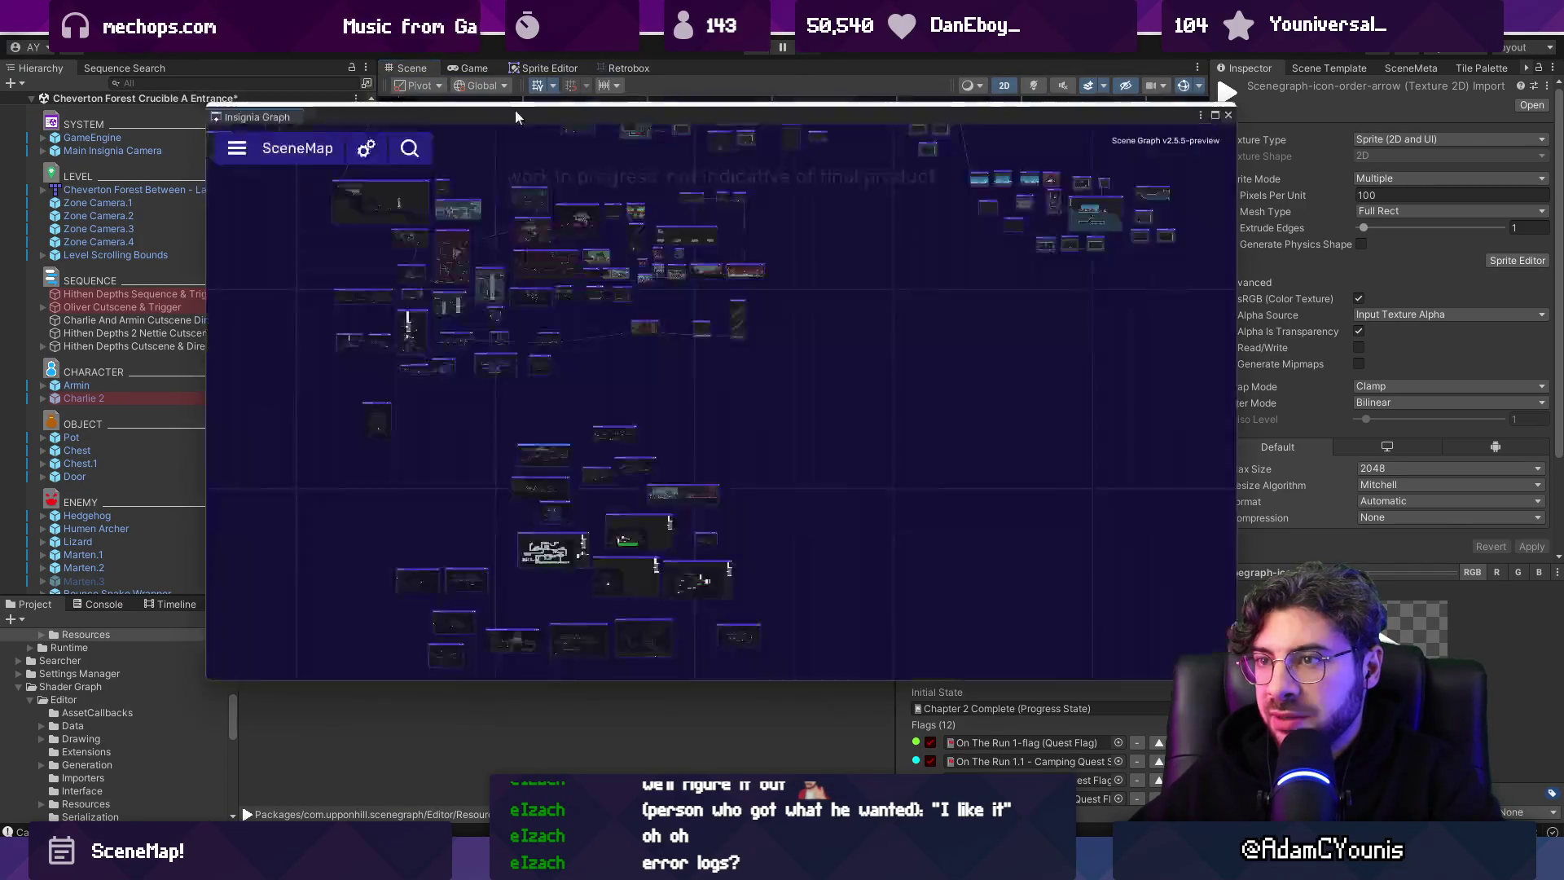
drag(286, 113, 717, 67)
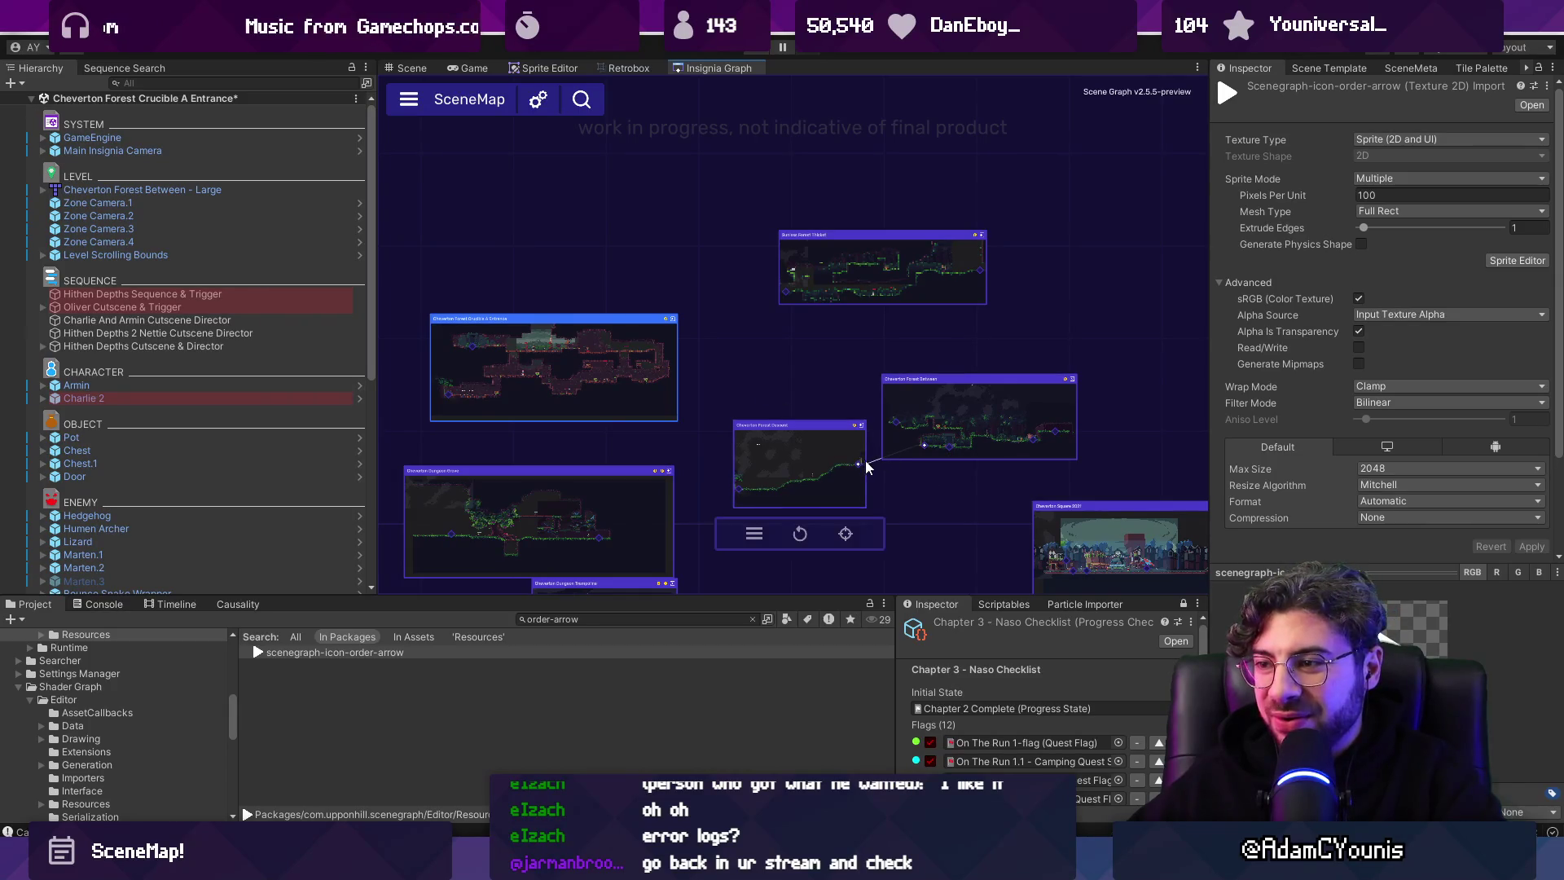
Clear the Console's AssetDatabase reimport errors, then marquee-select four scene nodes and open their context menu.
key(ctrl+shift+c)
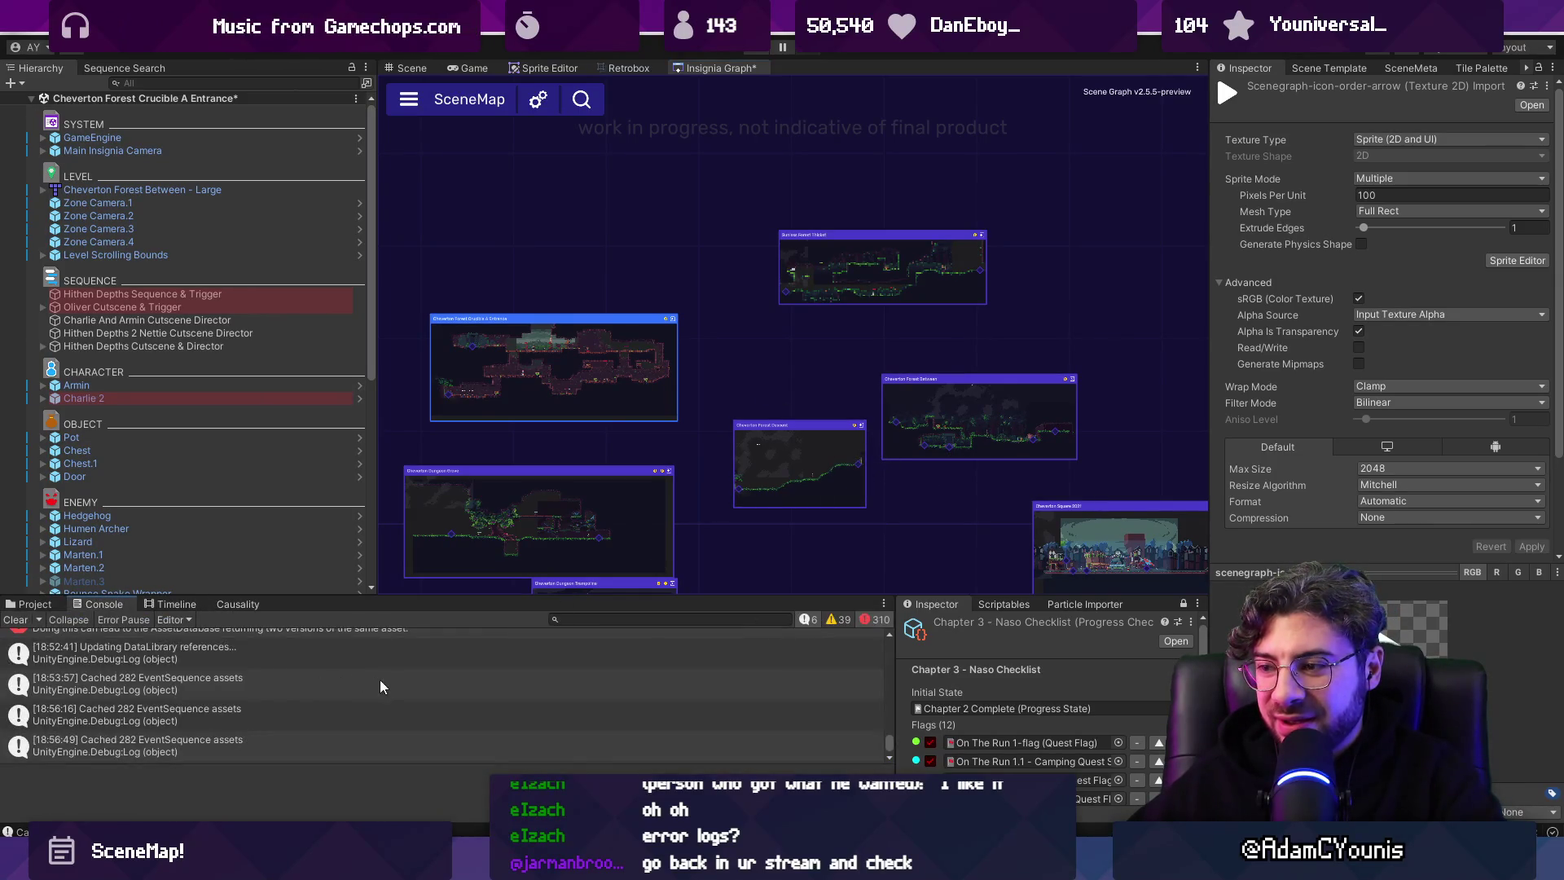
scroll(379, 679, up, 3)
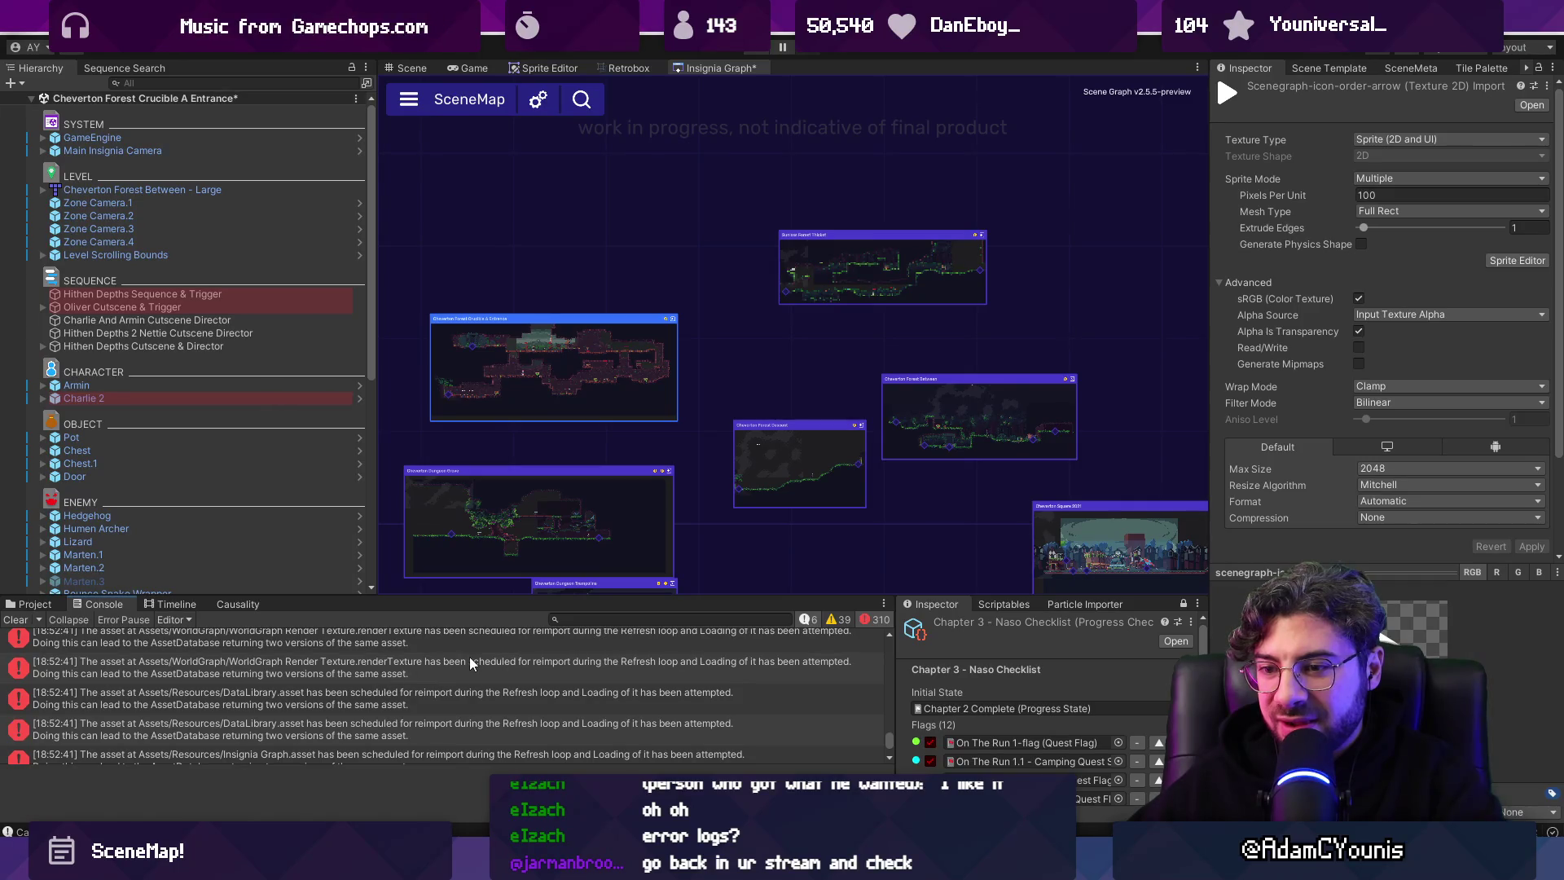
scroll(470, 658, up, 5)
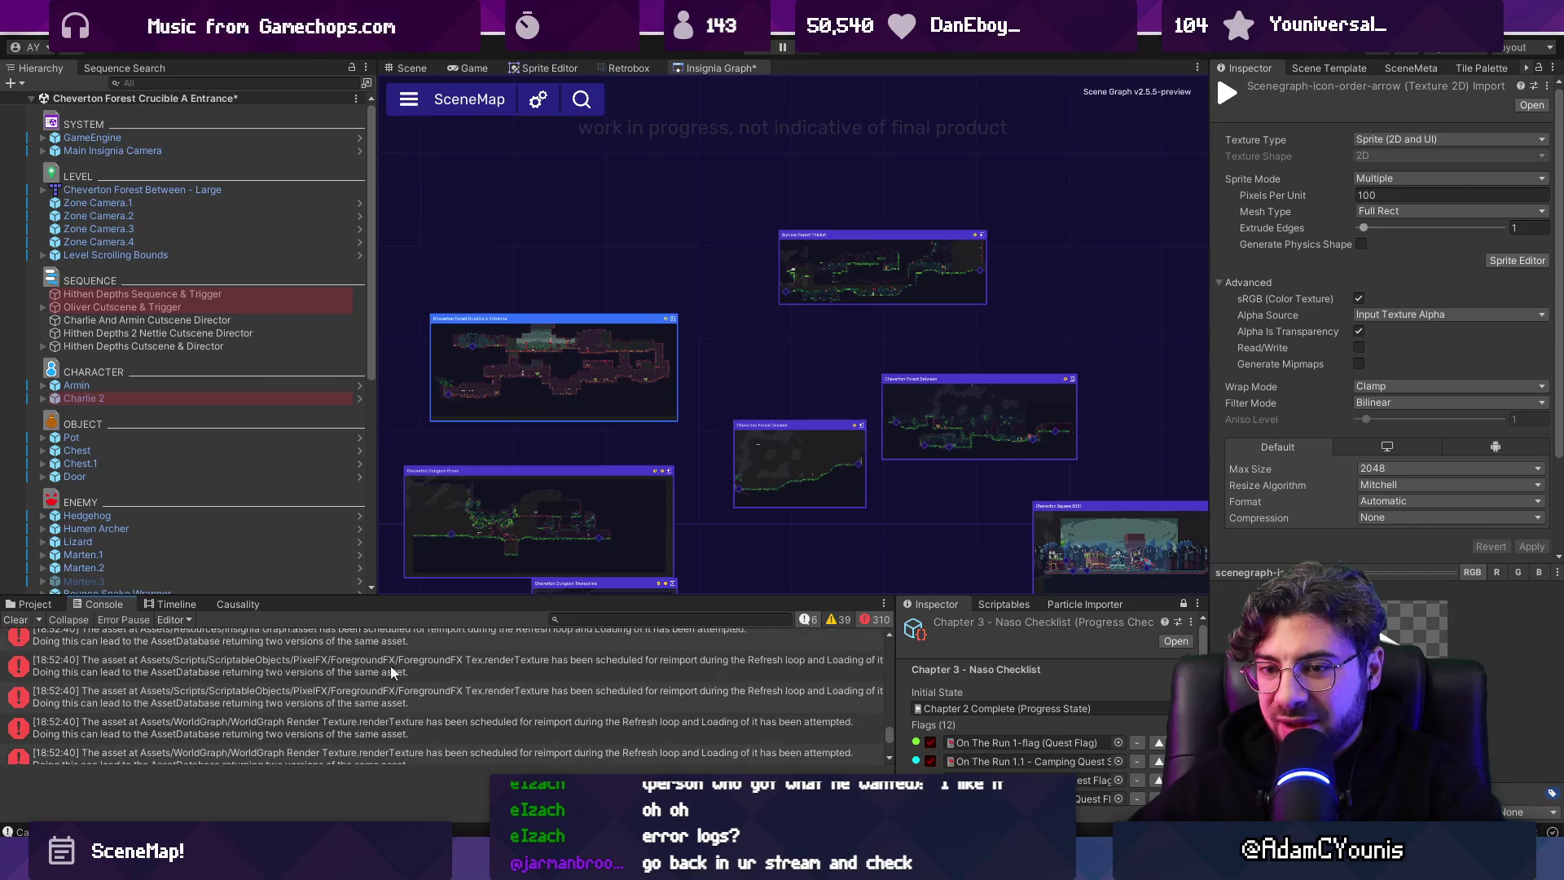
scroll(733, 708, up, 2)
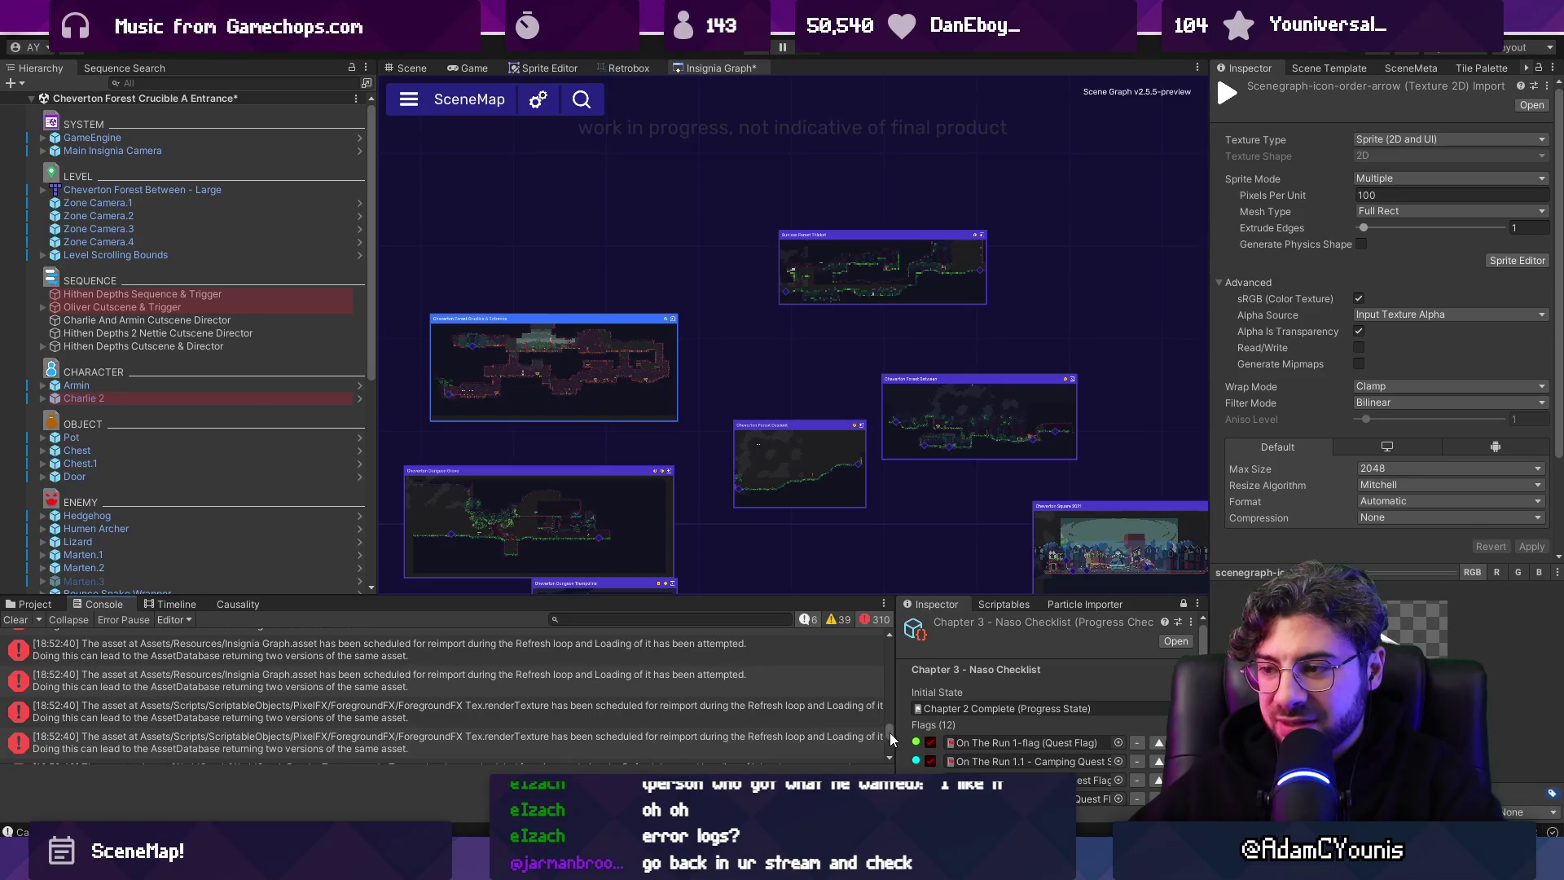
drag(889, 732, 877, 632)
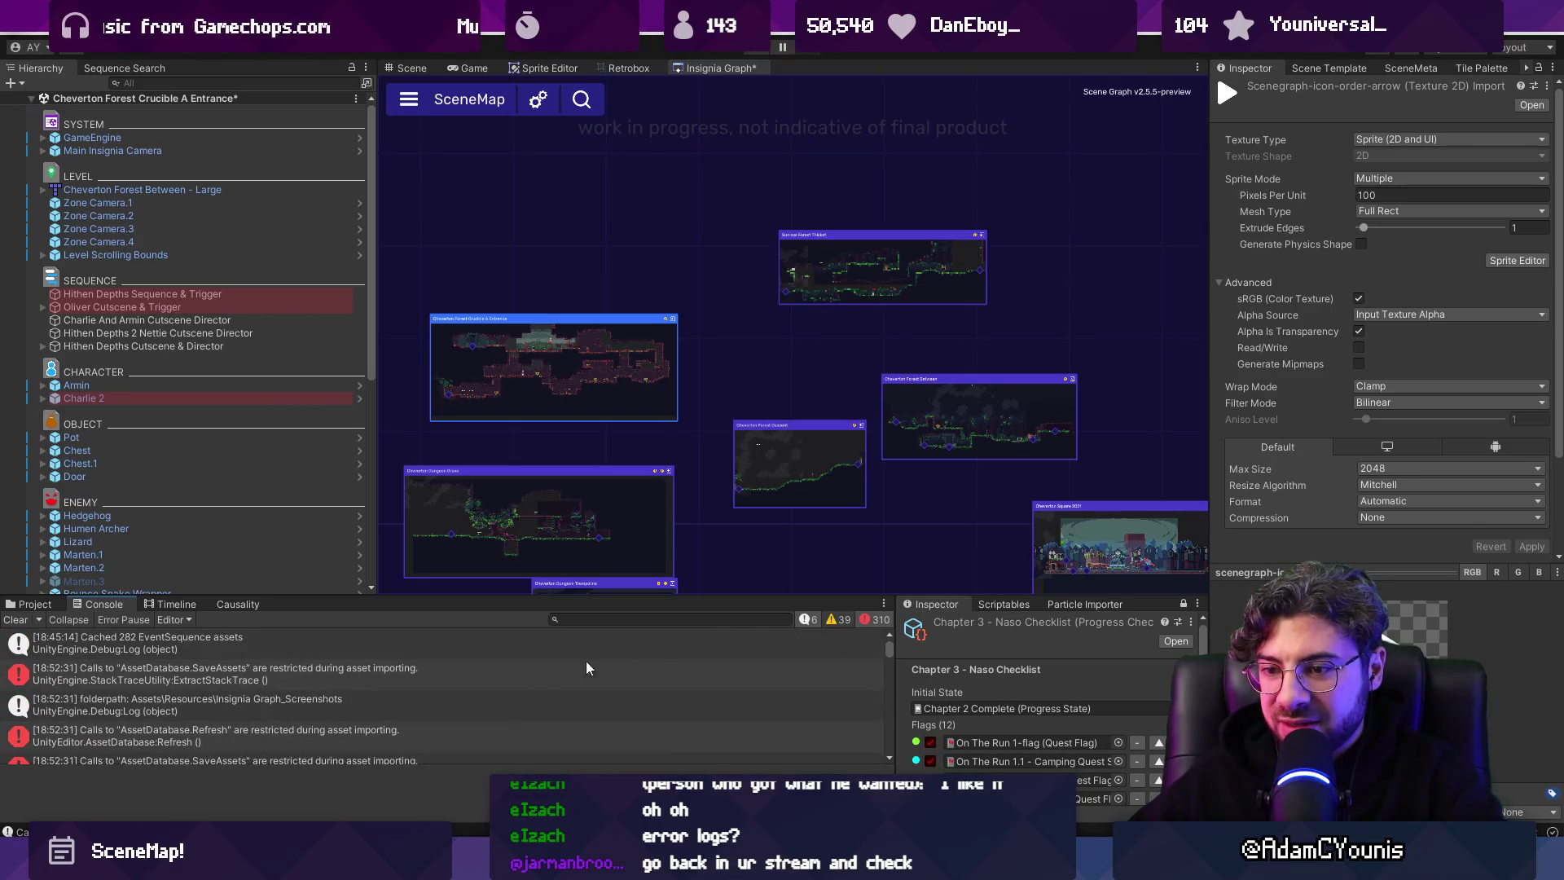
click(96, 683)
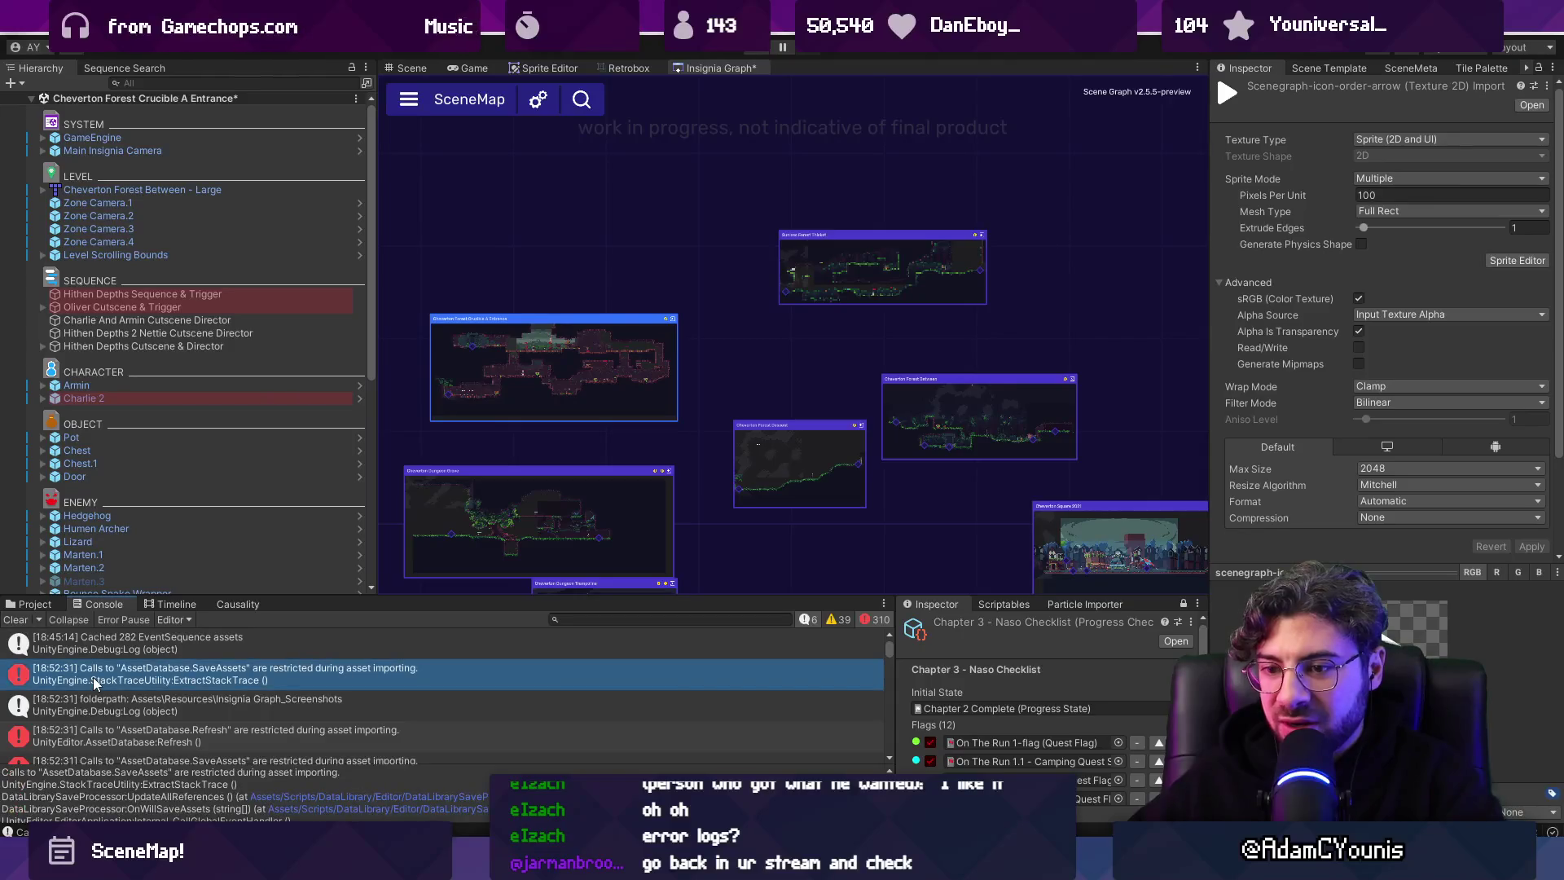
click(16, 620)
drag(543, 232, 940, 444)
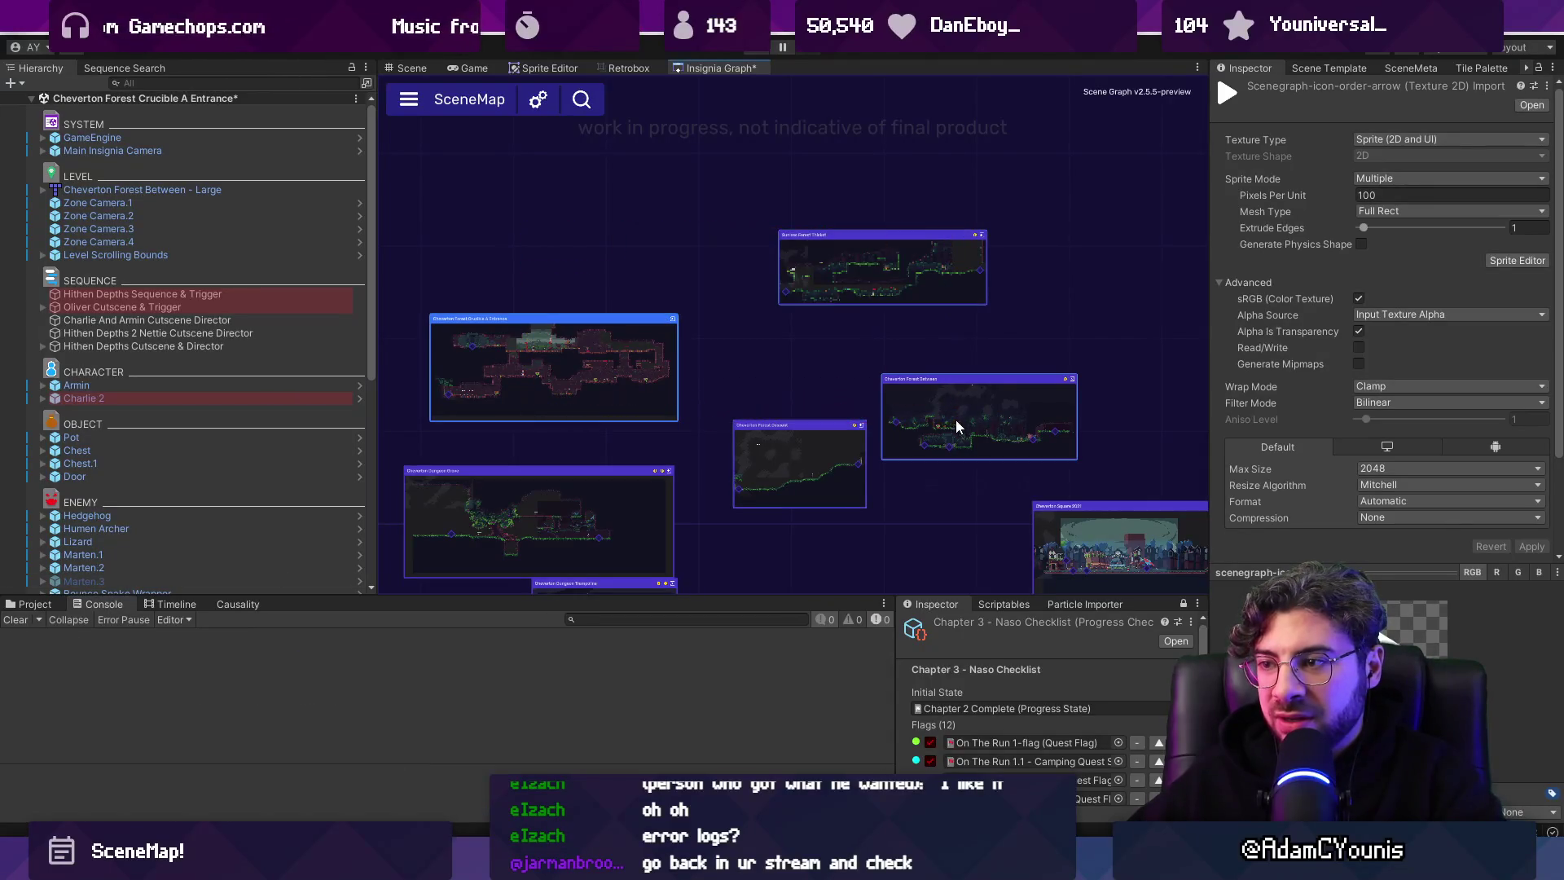
right_click(941, 393)
Create the New Group, arrange it as an arrowed row, move Cheverton Forest Descent third, and save.
click(997, 422)
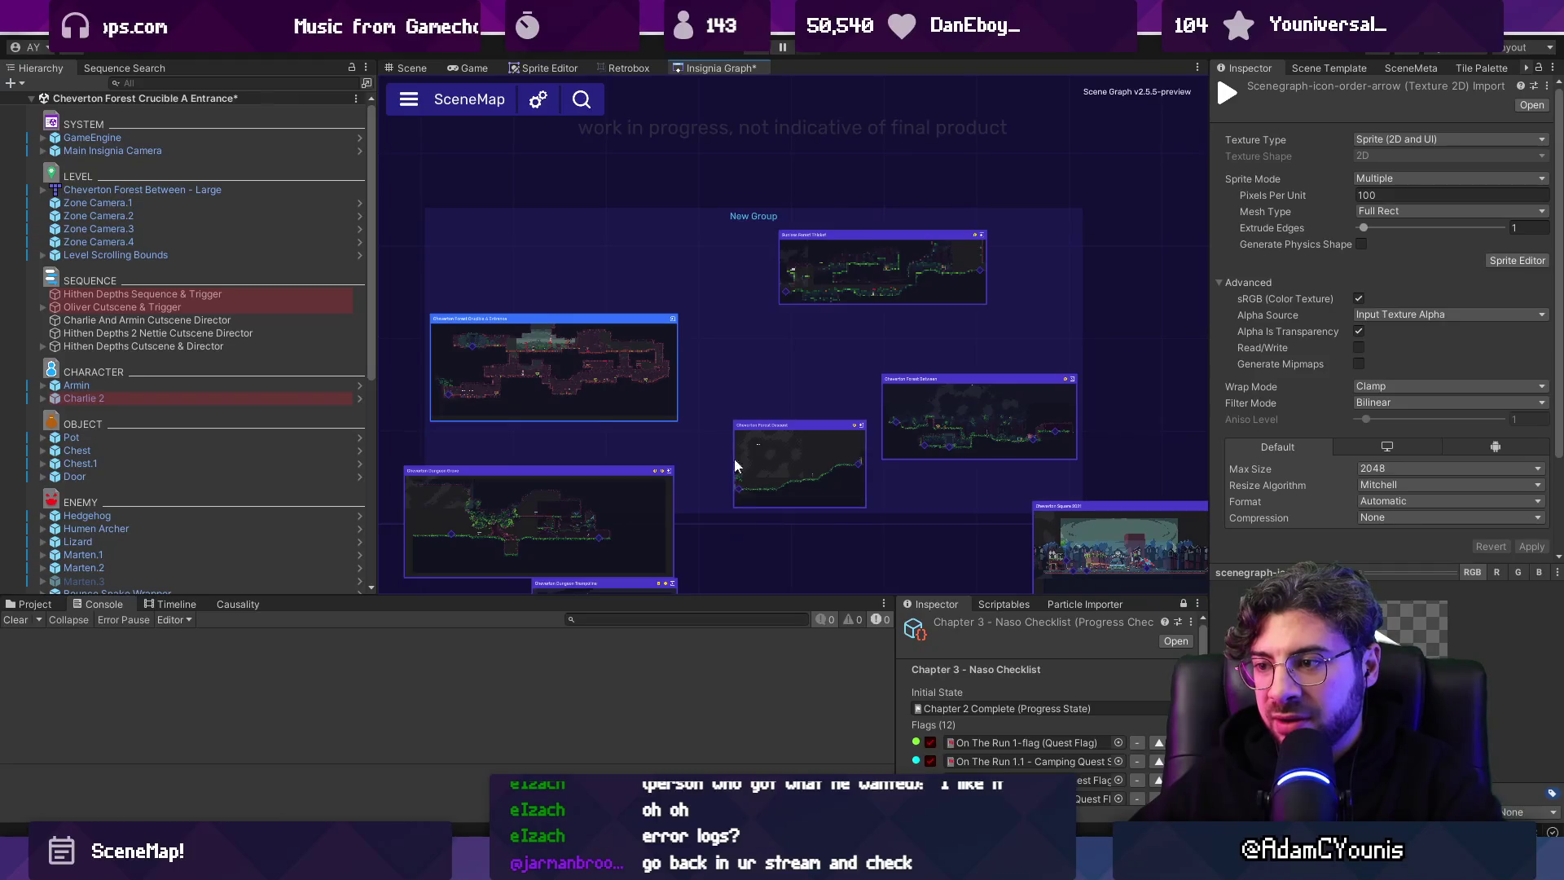
click(752, 538)
drag(766, 356, 1025, 346)
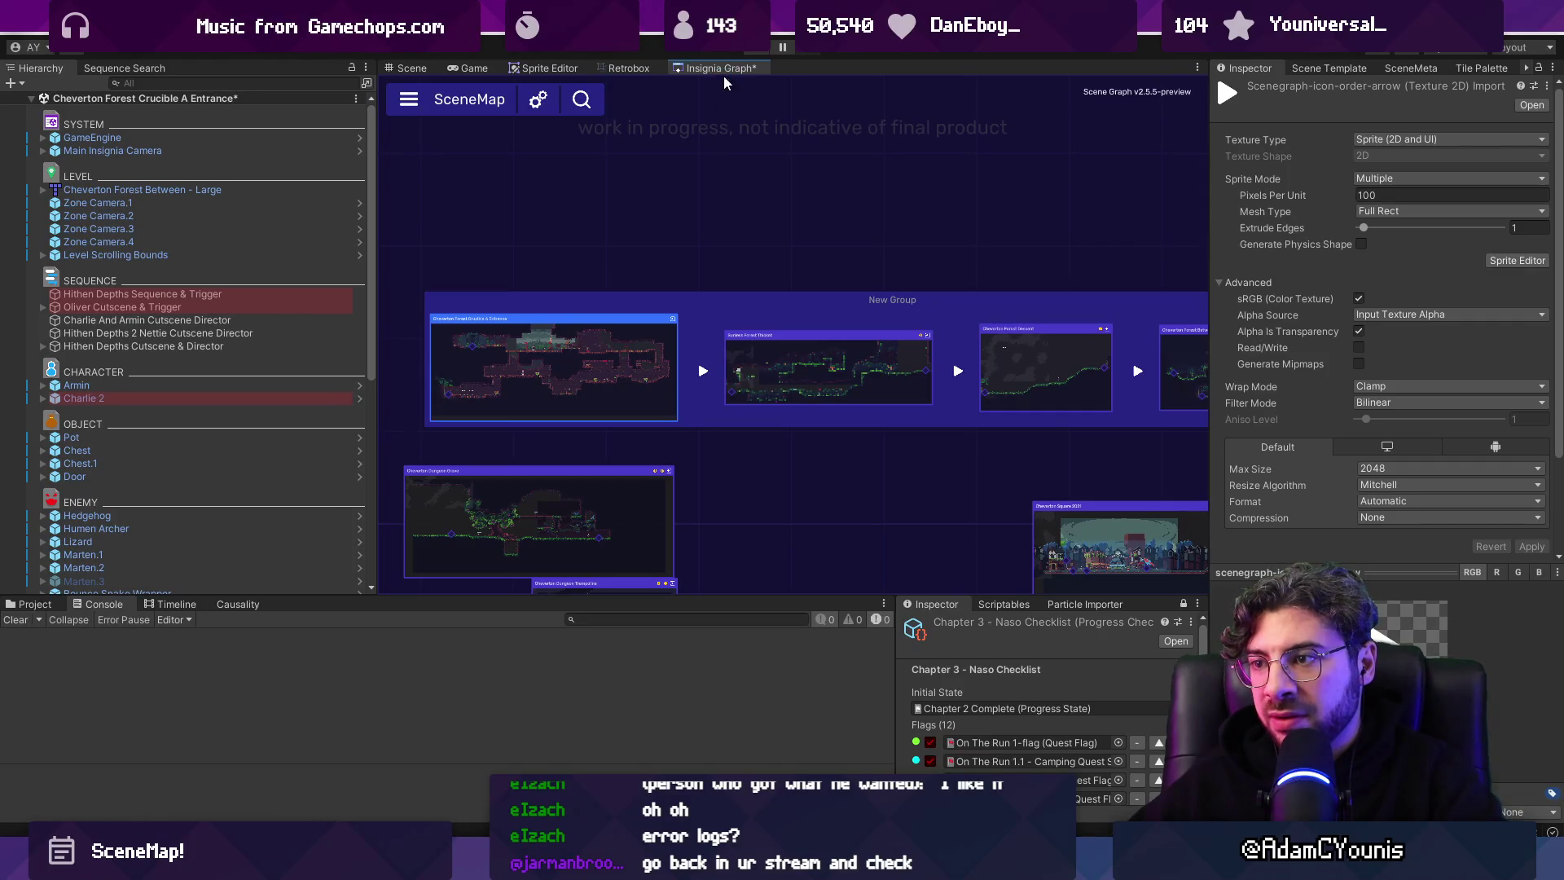
key(ctrl+s)
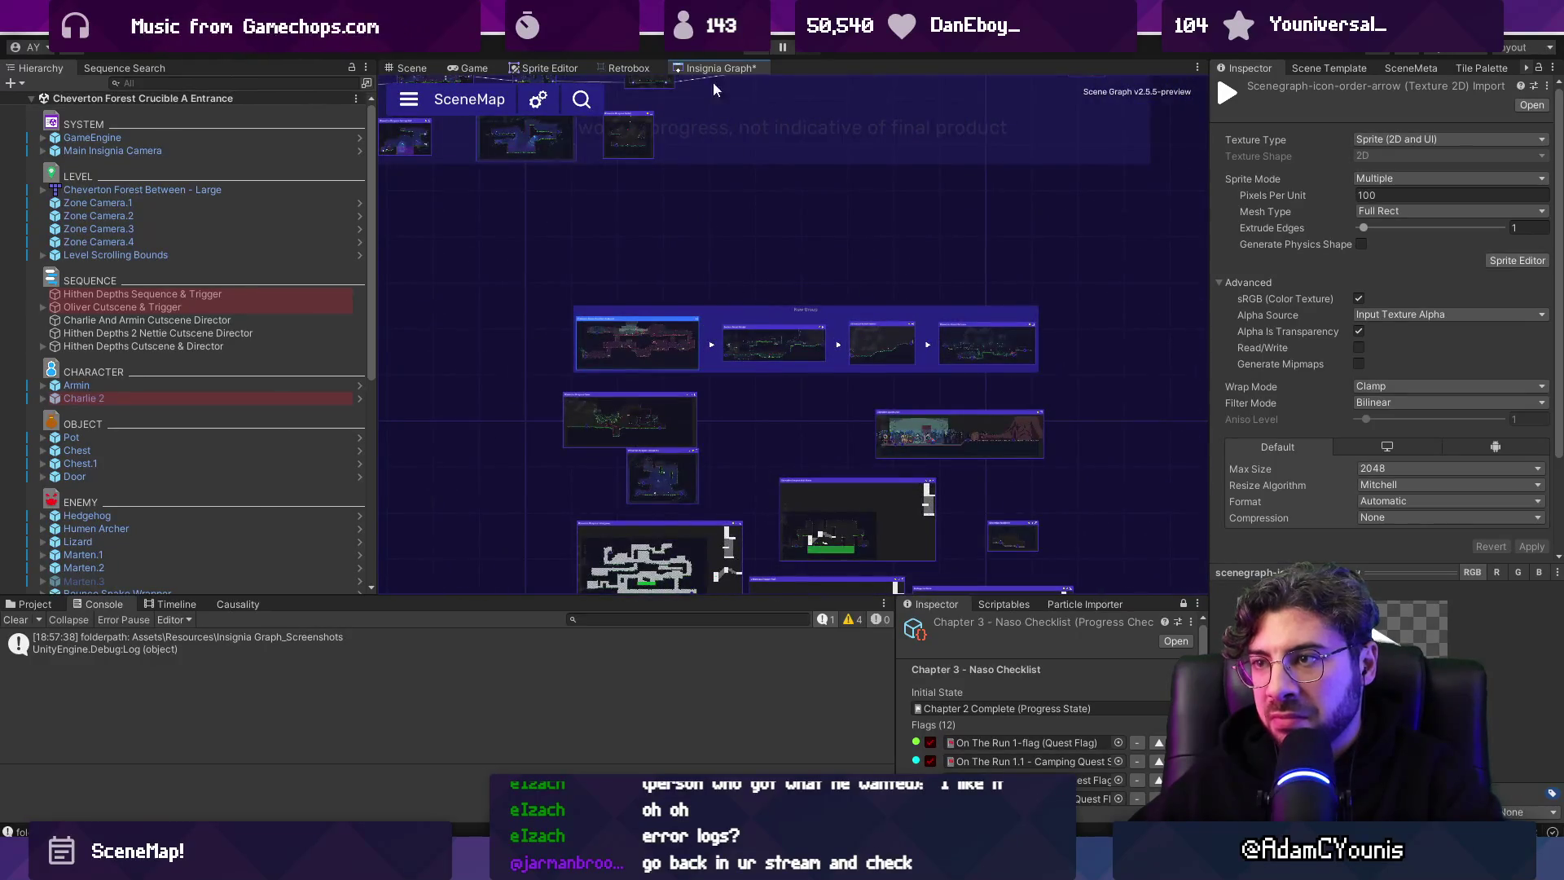
Close the Insignia Graph tab.
right_click(713, 87)
click(757, 91)
click(574, 26)
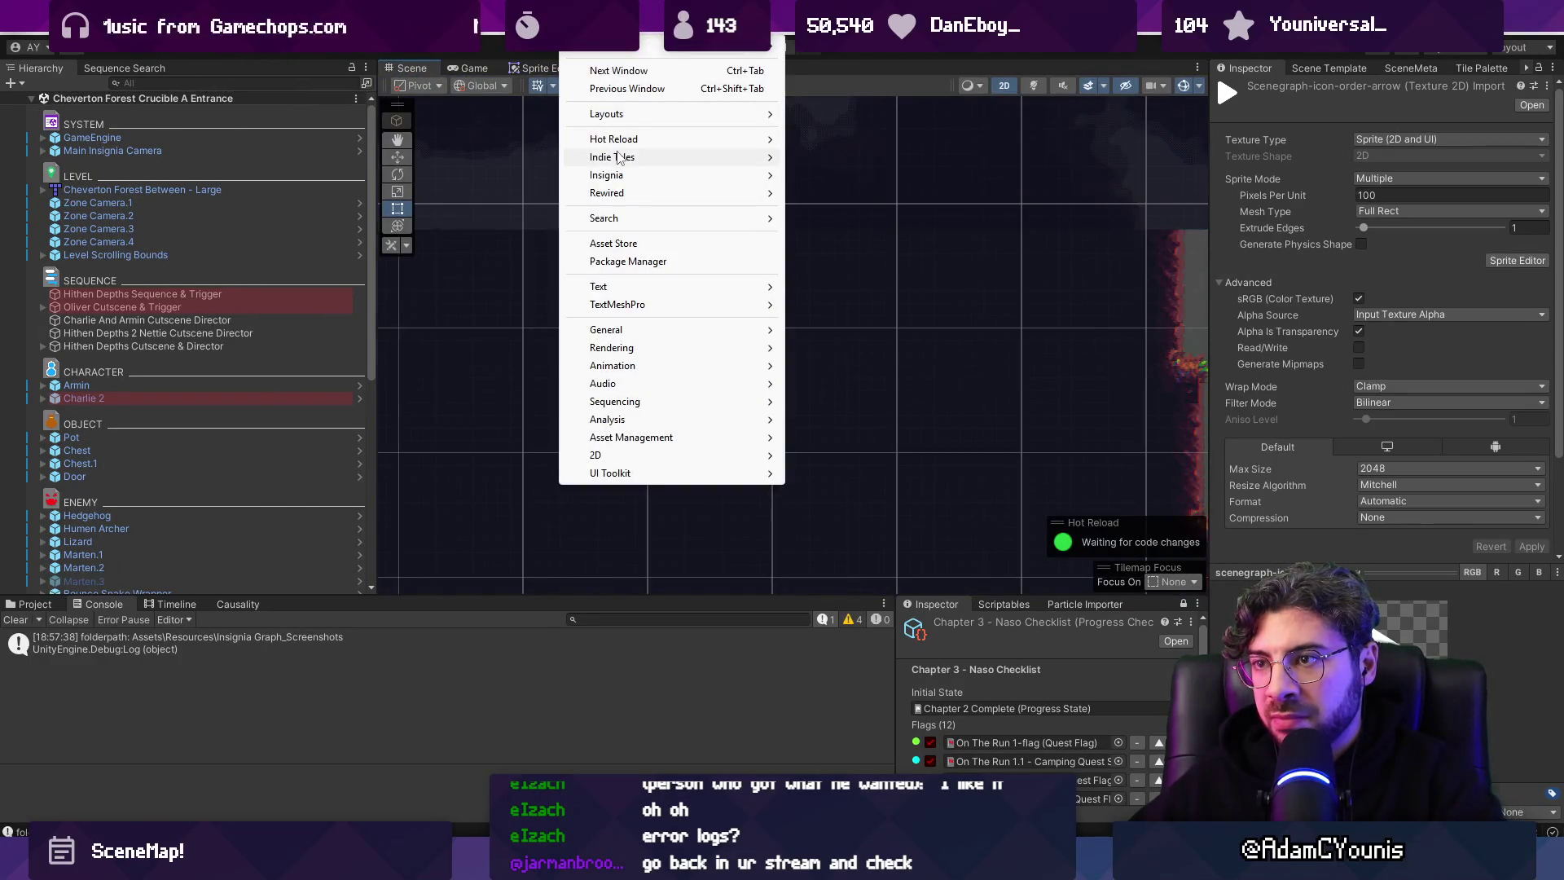
Reopen Insignia Graph via Window > Indie Tales, clear the Console, and dock it beside Retrobox.
mouse_move(619, 156)
click(831, 167)
click(627, 130)
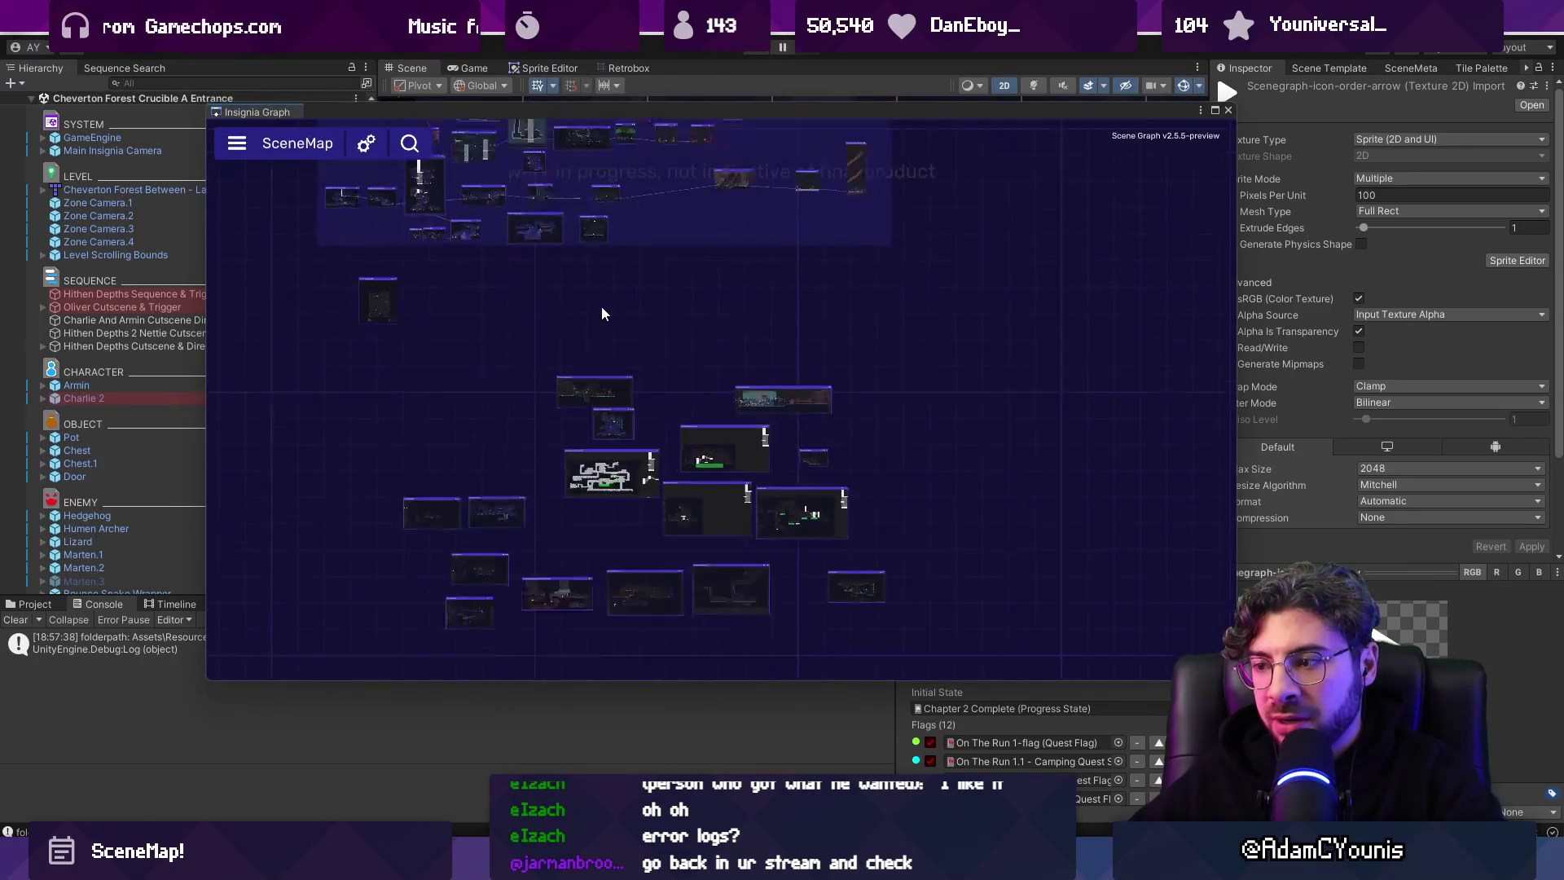
scroll(601, 306, up, 2)
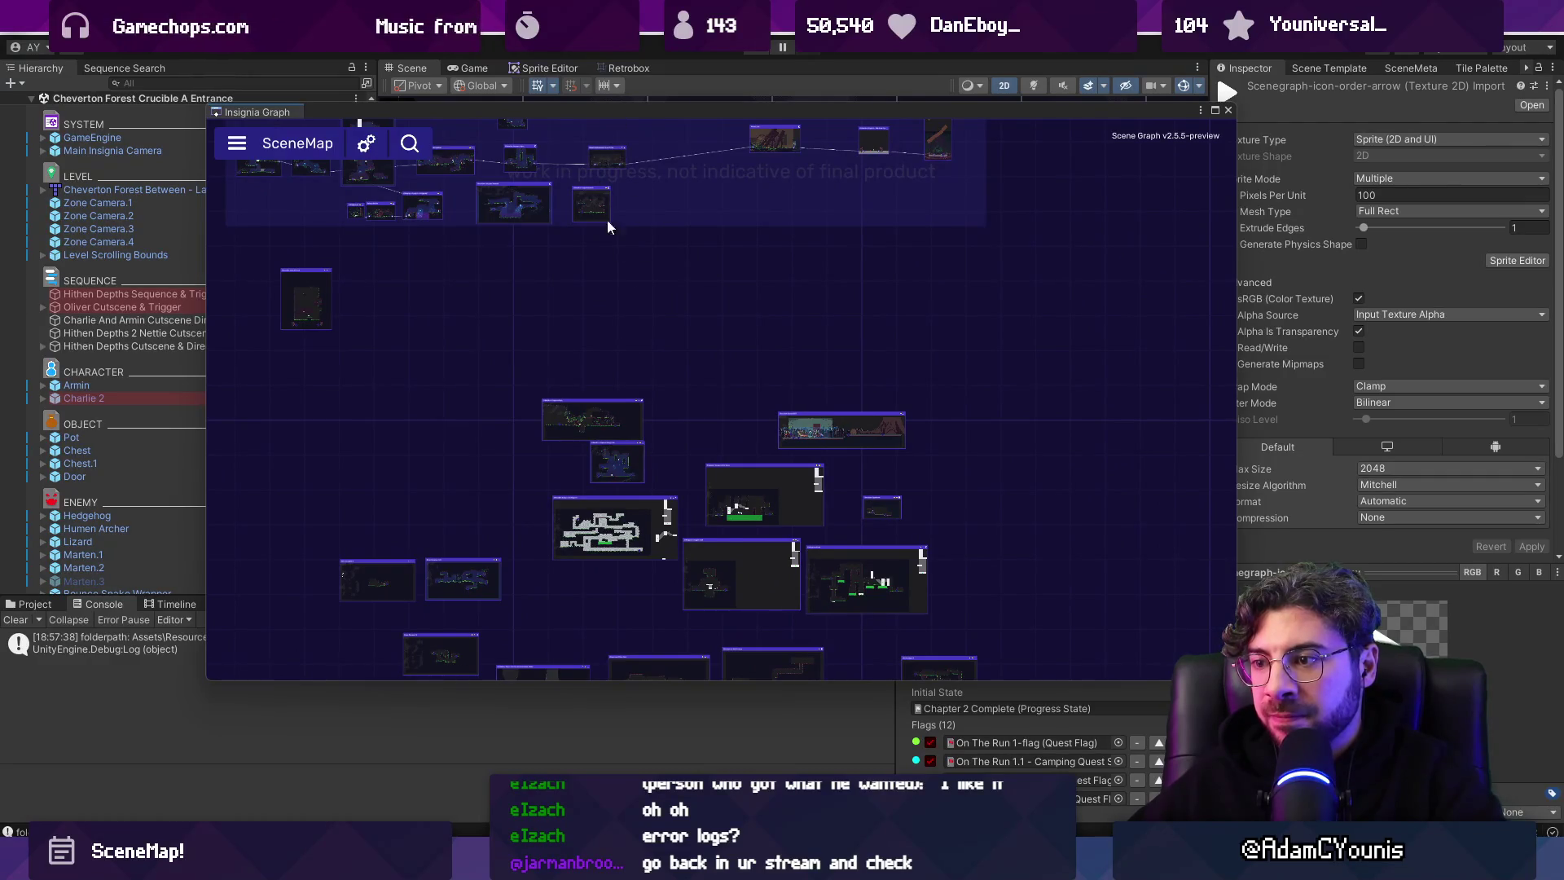
mouse_move(541, 106)
mouse_down()
mouse_move(784, 132)
mouse_move(832, 8)
mouse_move(835, 22)
mouse_up()
click(19, 620)
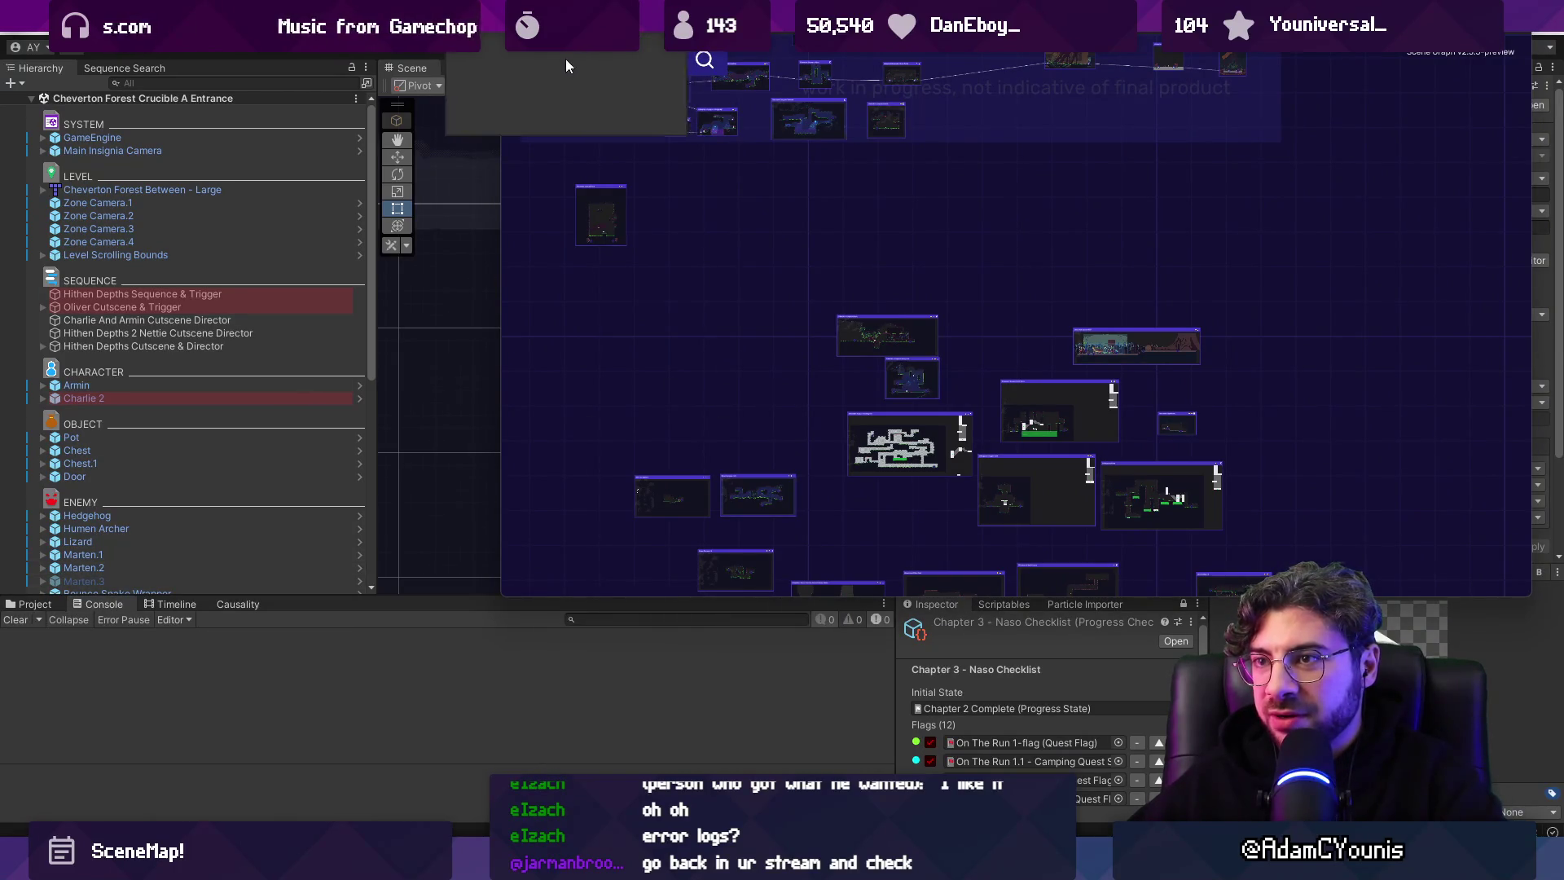
drag(567, 37, 173, 17)
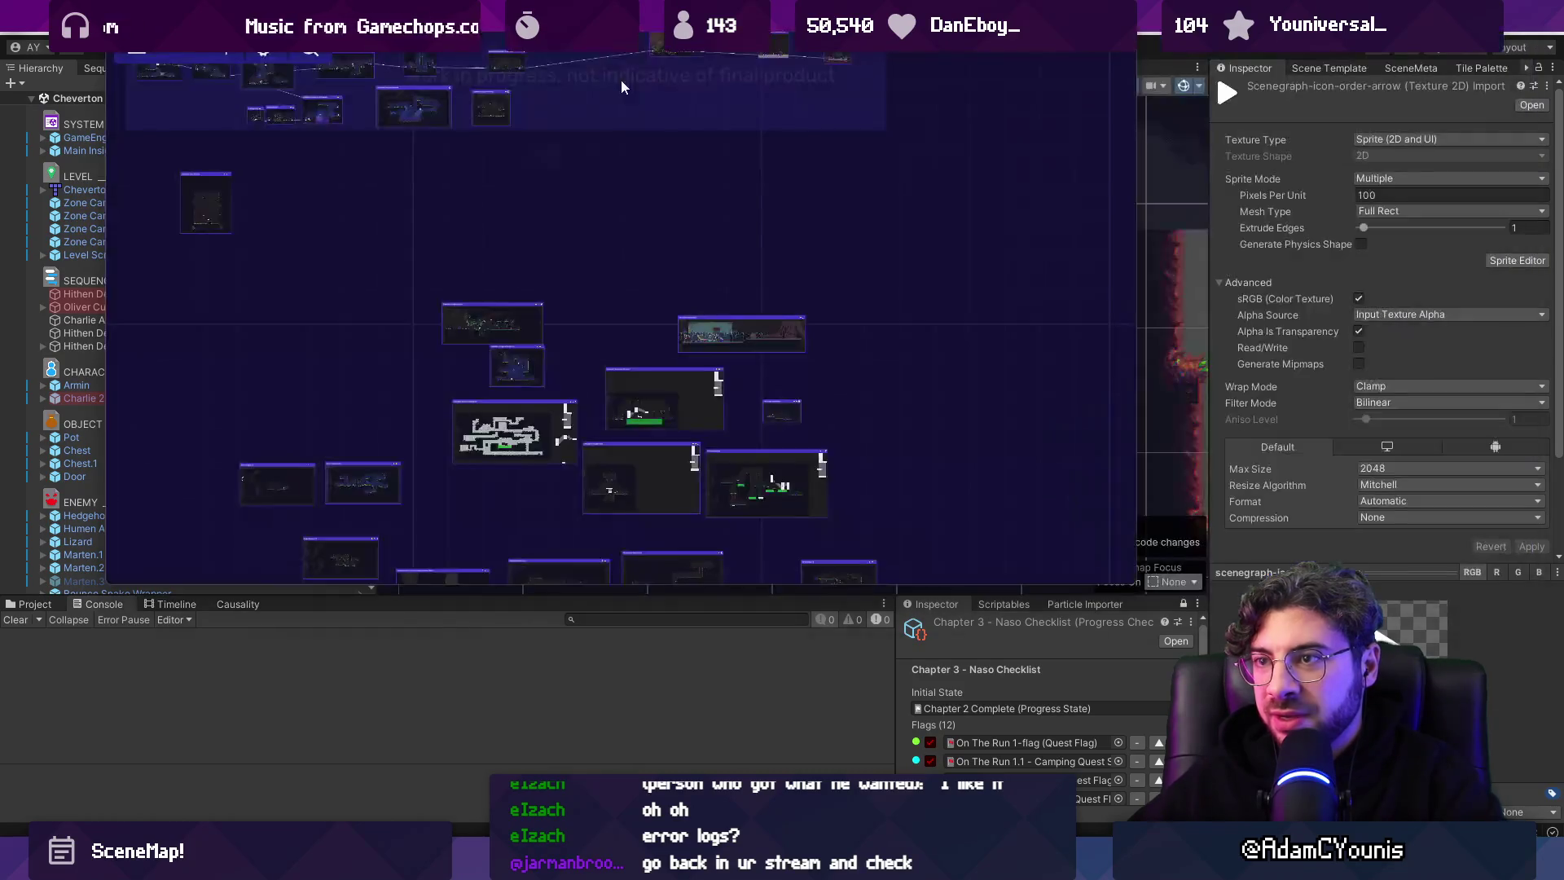
drag(557, 18, 703, 209)
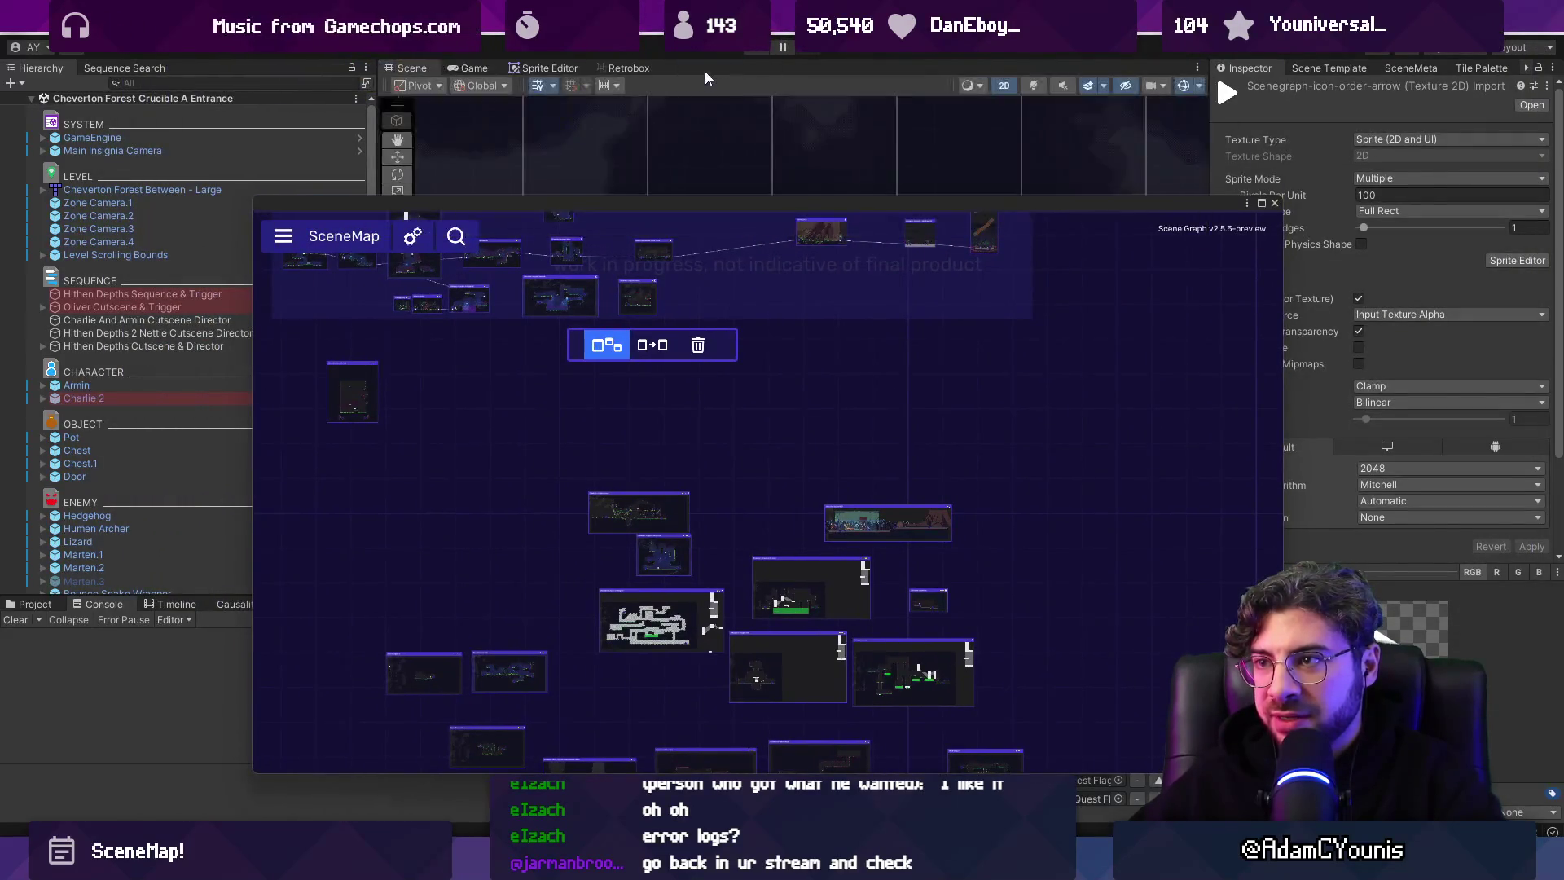
drag(705, 78, 708, 72)
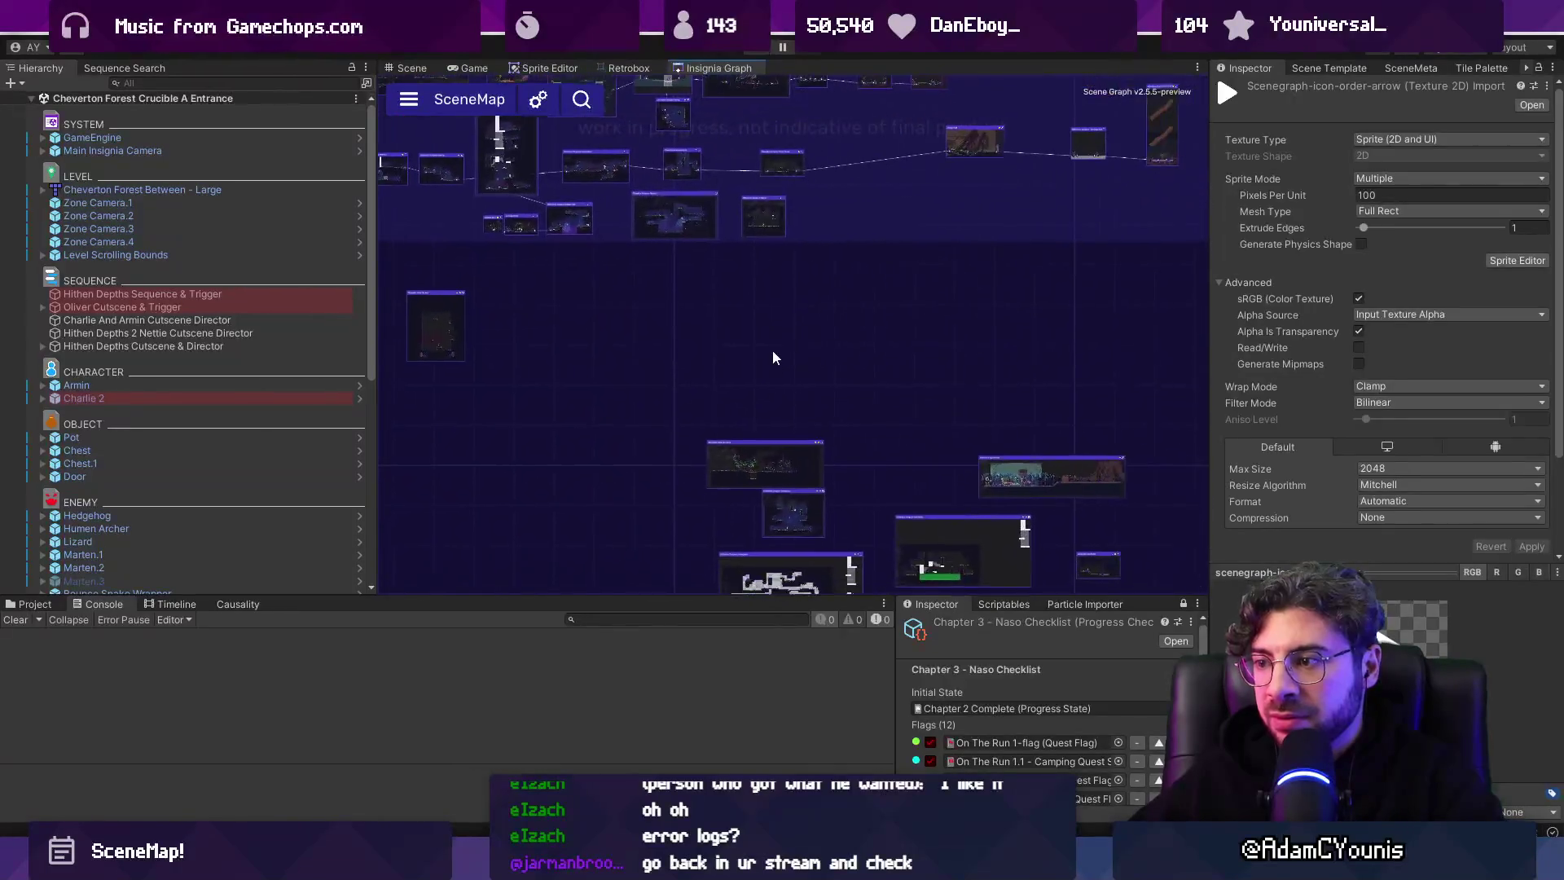
In VS Code, comment out the ordered-group DistributeByPosition line (line 79) in AddGroupToCanvas.
key(alt+Tab)
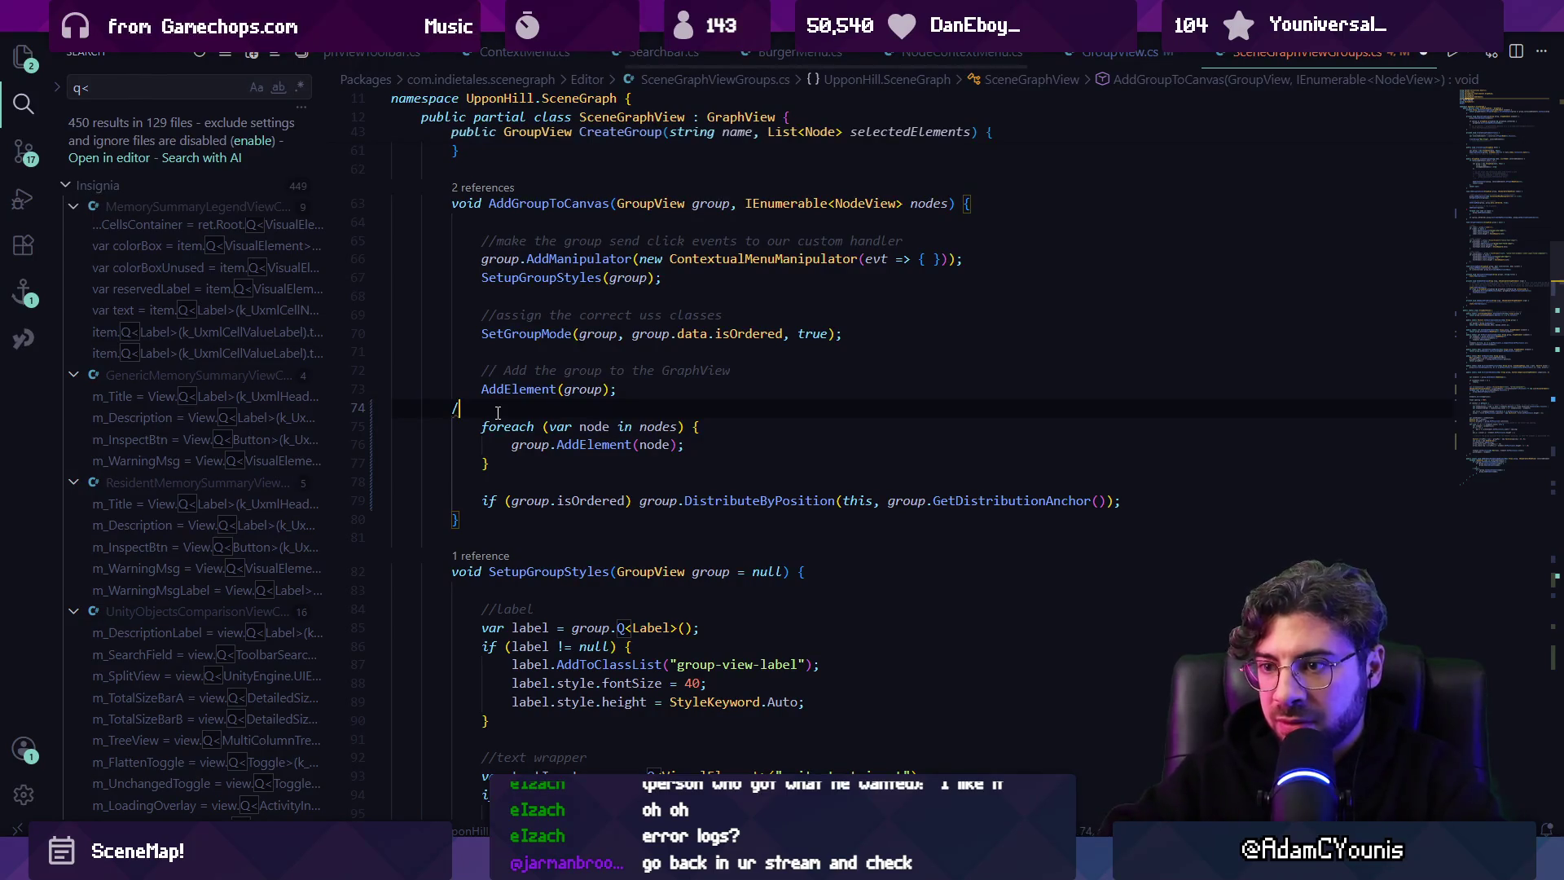
text(*)
key(BackSpace)
key(BackSpace)
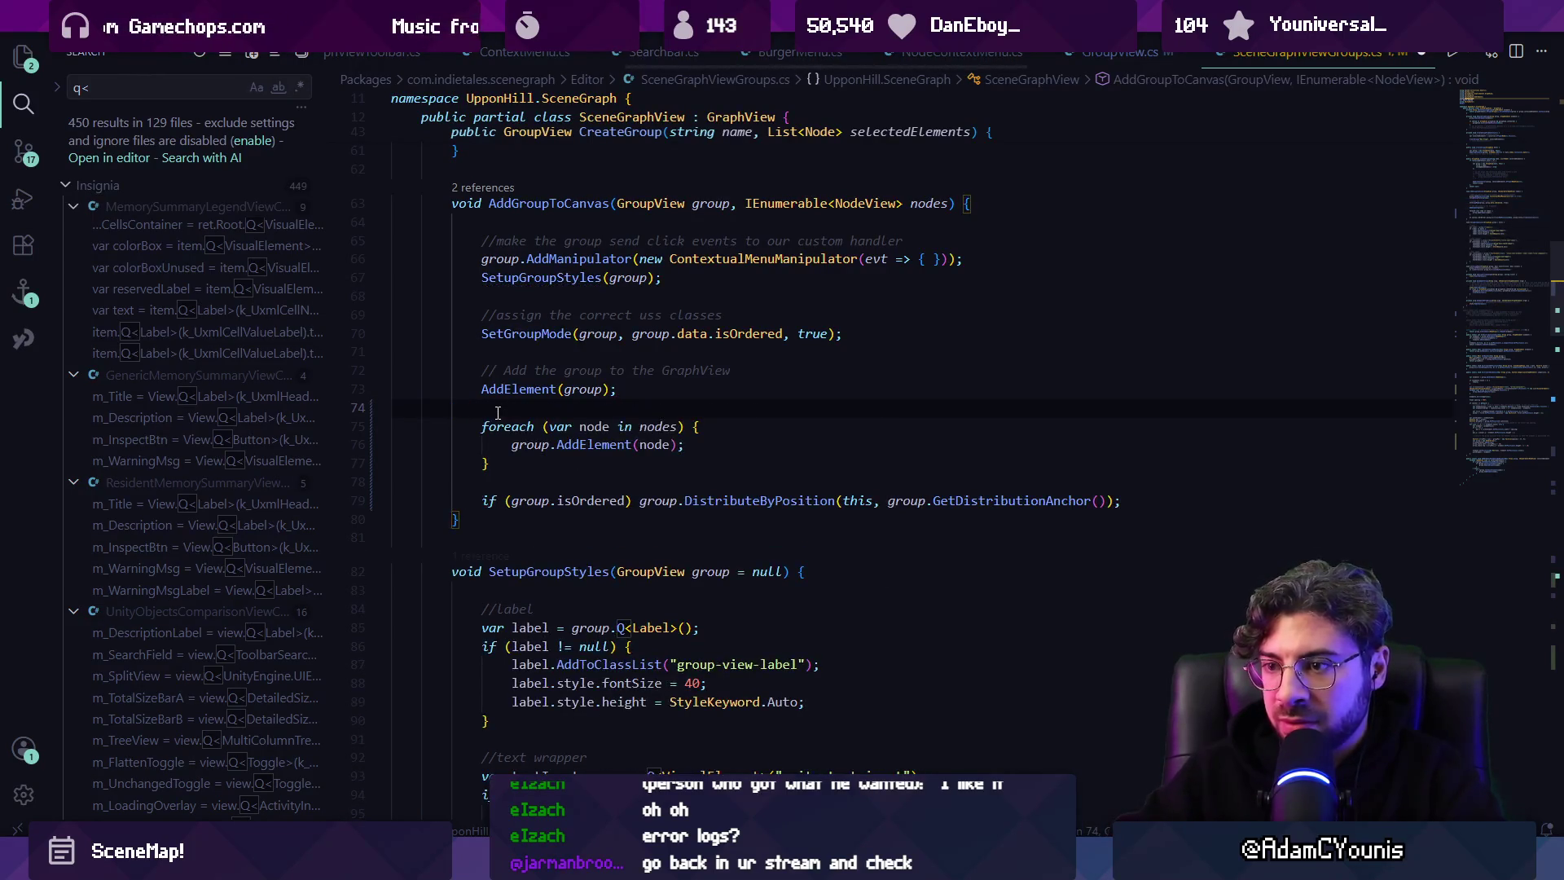
key(Down)
key(Down)
key(Down)
text(//)
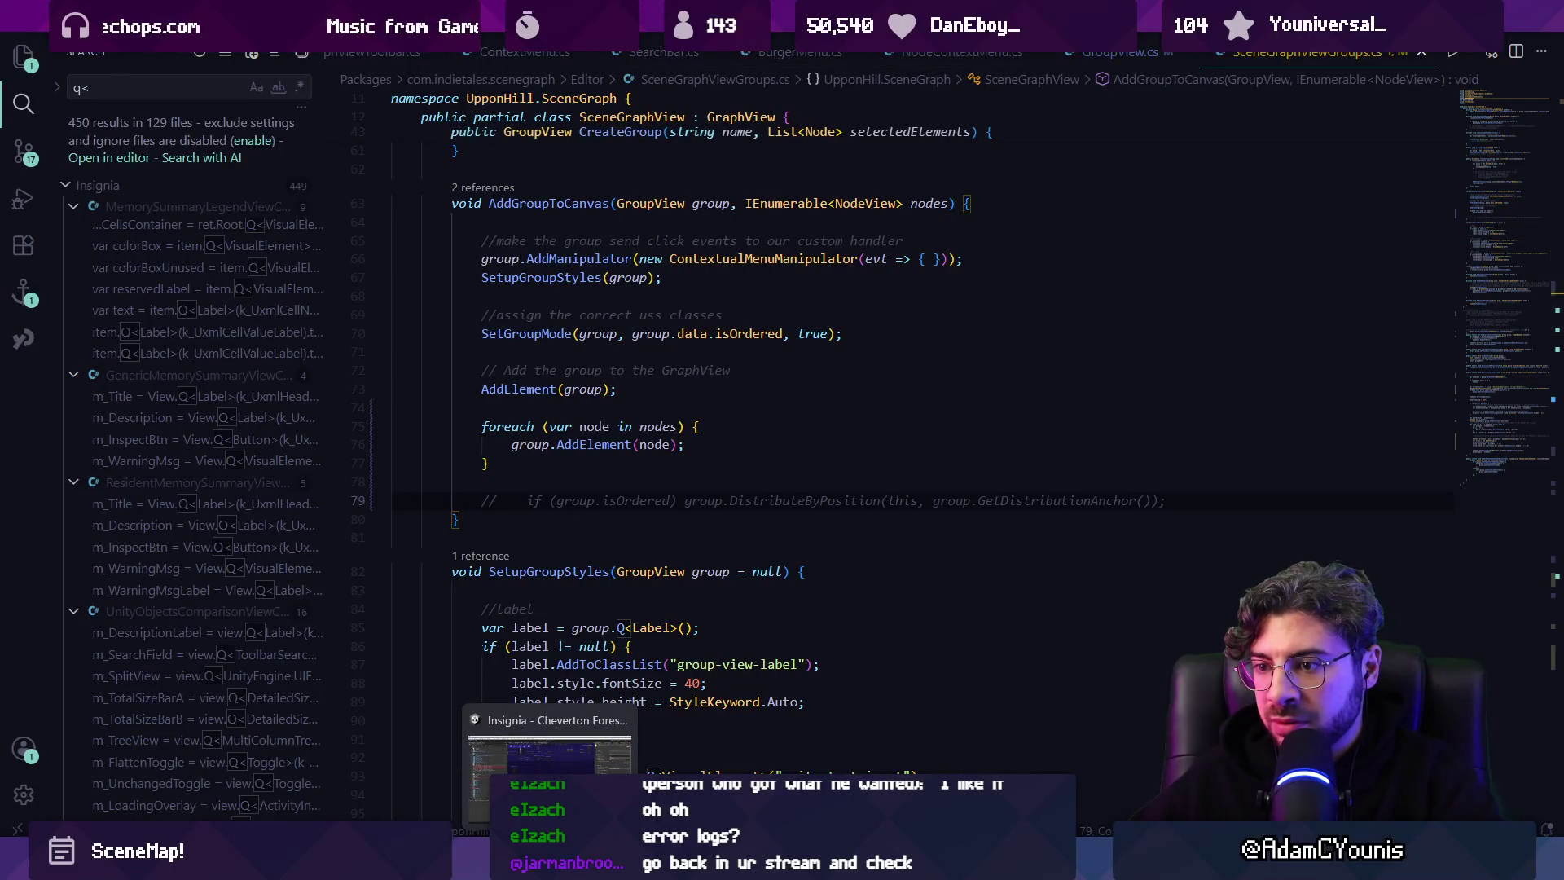
Close the Insignia Graph tab in Unity.
key(alt+Tab)
right_click(716, 67)
click(737, 94)
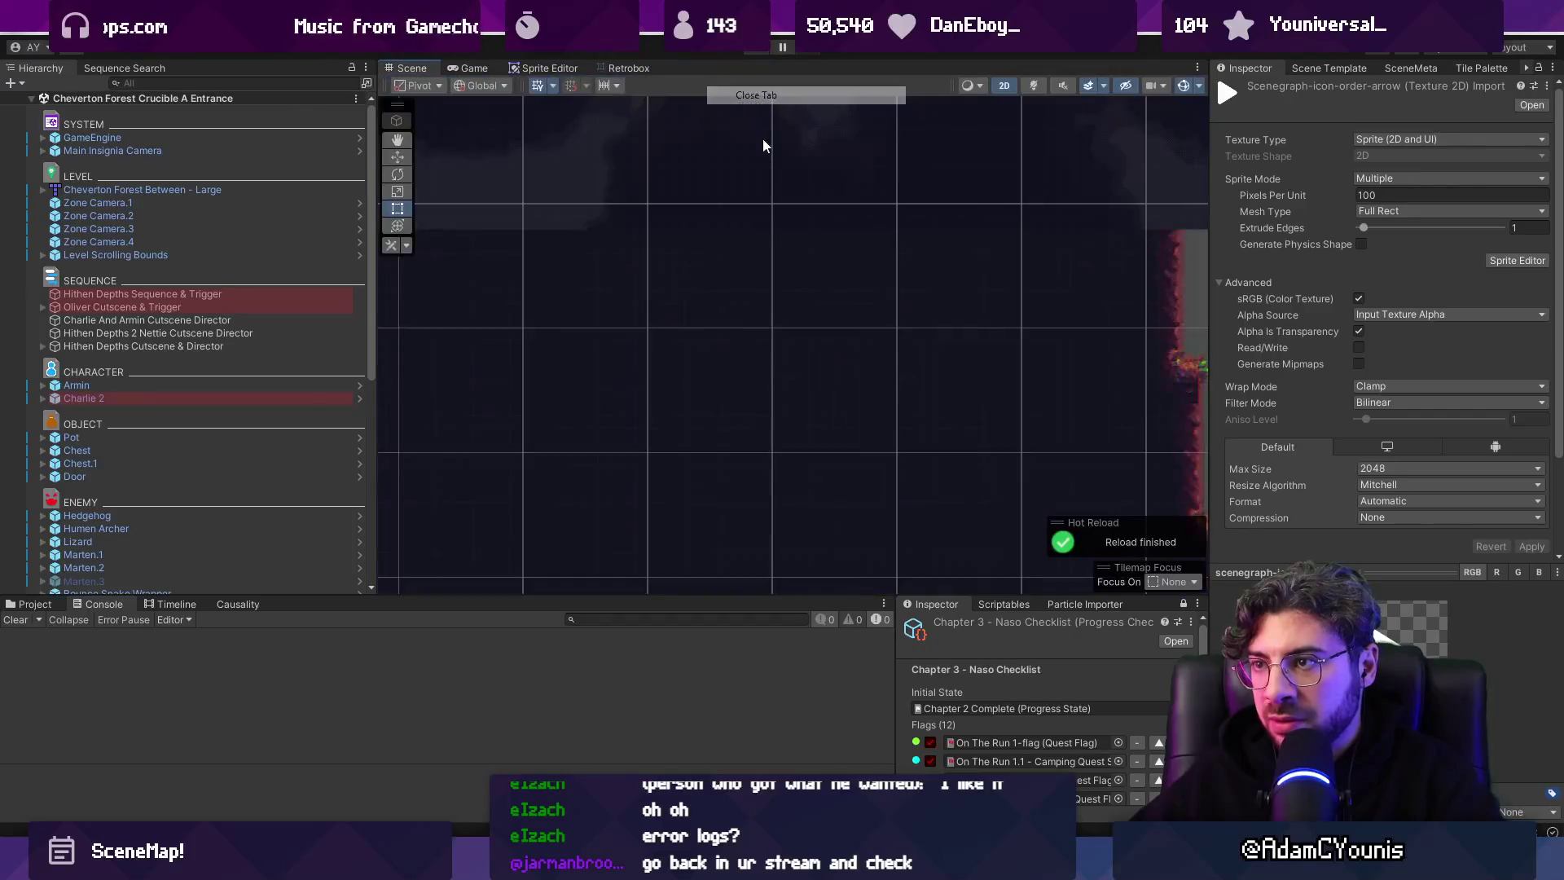
Discard the Insignia Graph.asset changes in Fork.
key(alt+Tab)
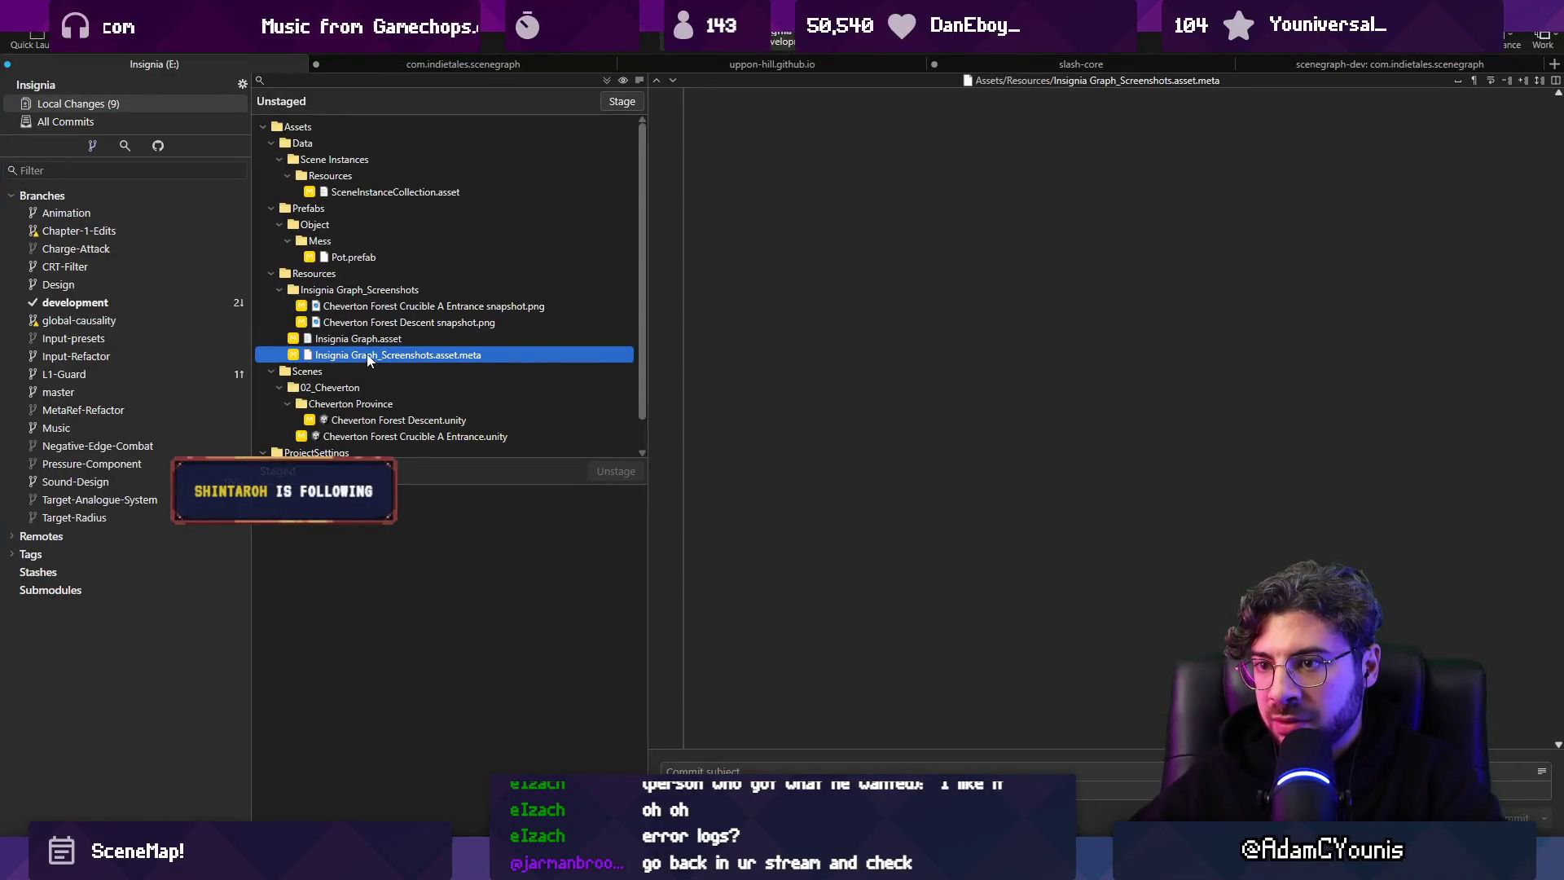
click(401, 338)
key(Delete)
key(Return)
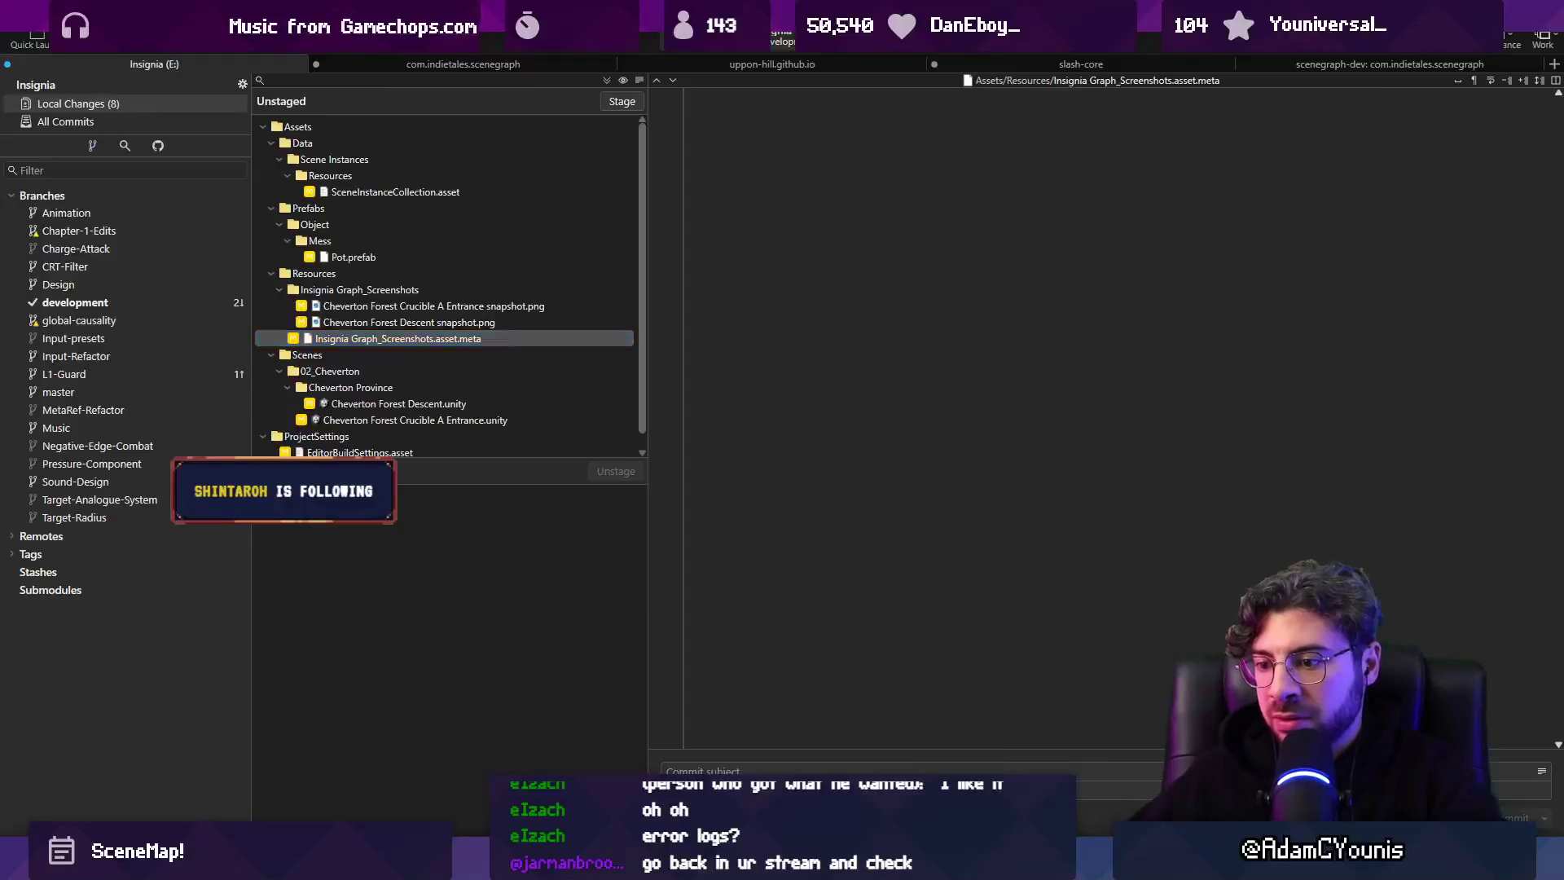
key(alt+Tab)
click(581, 26)
Reopen the Insignia Graph from Window > Indie Tales > Maps and dock it beside the scene tabs.
mouse_move(607, 175)
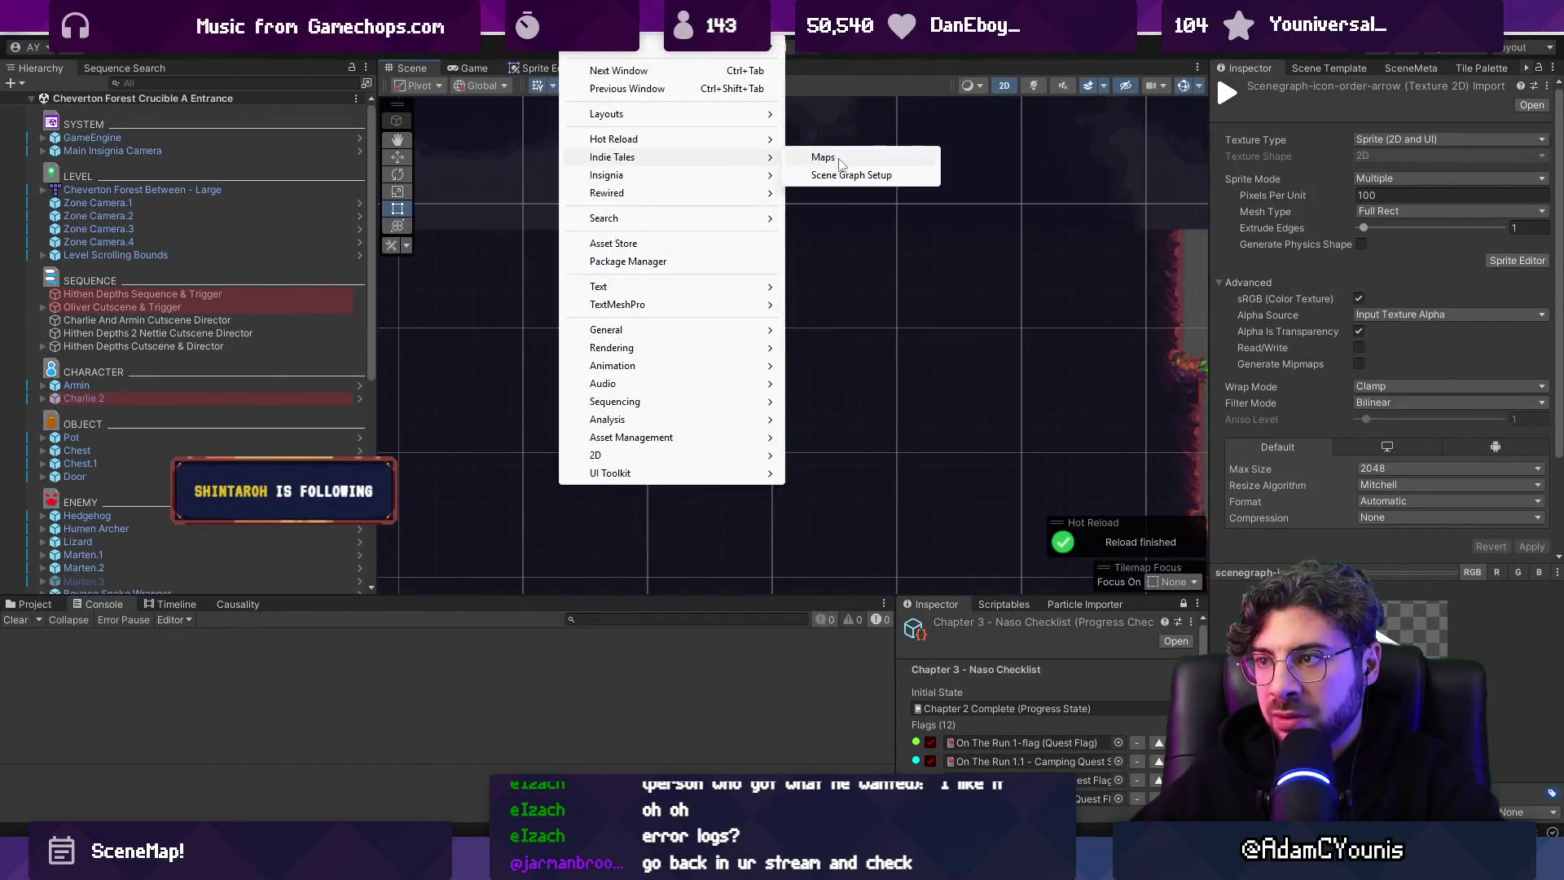
click(814, 171)
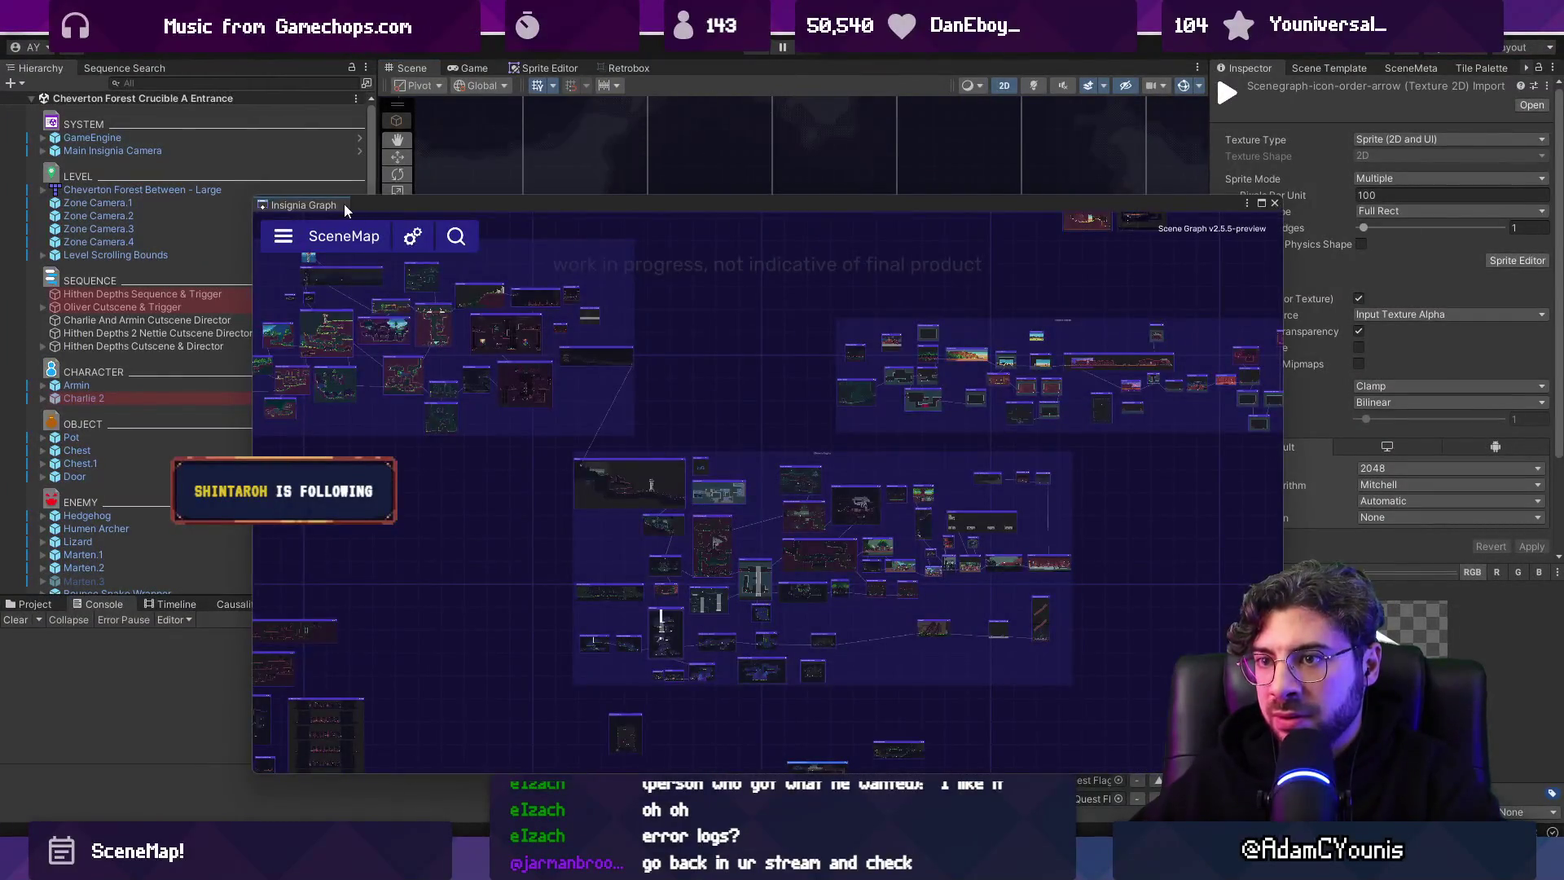
drag(344, 207, 668, 92)
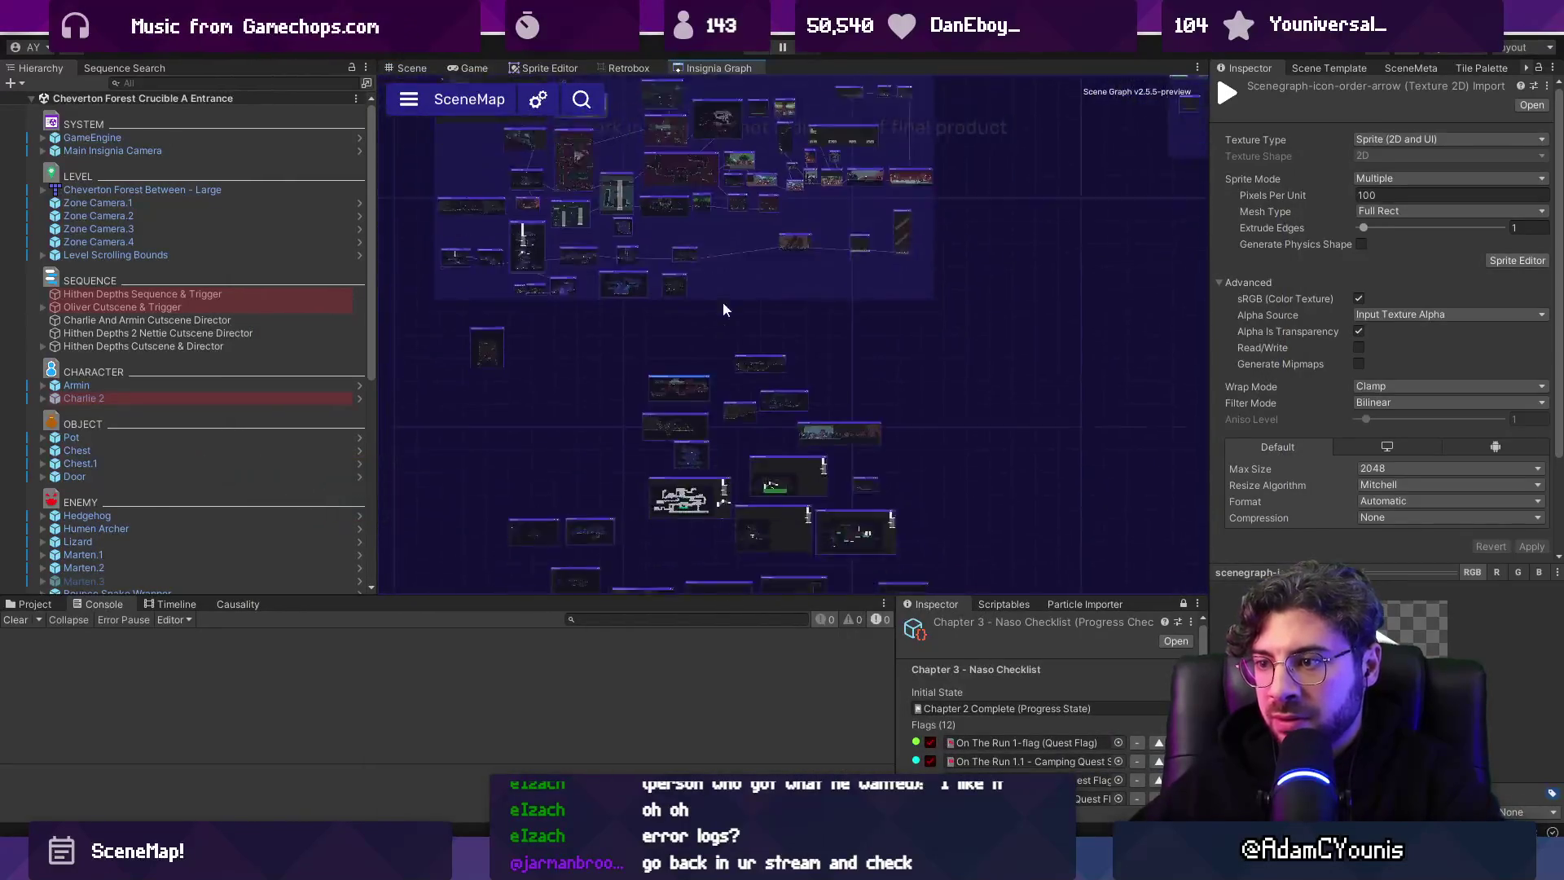
scroll(692, 293, up, 3)
Wrap the four selected nodes in a New Group and arrange them in one row.
right_click(866, 346)
click(901, 372)
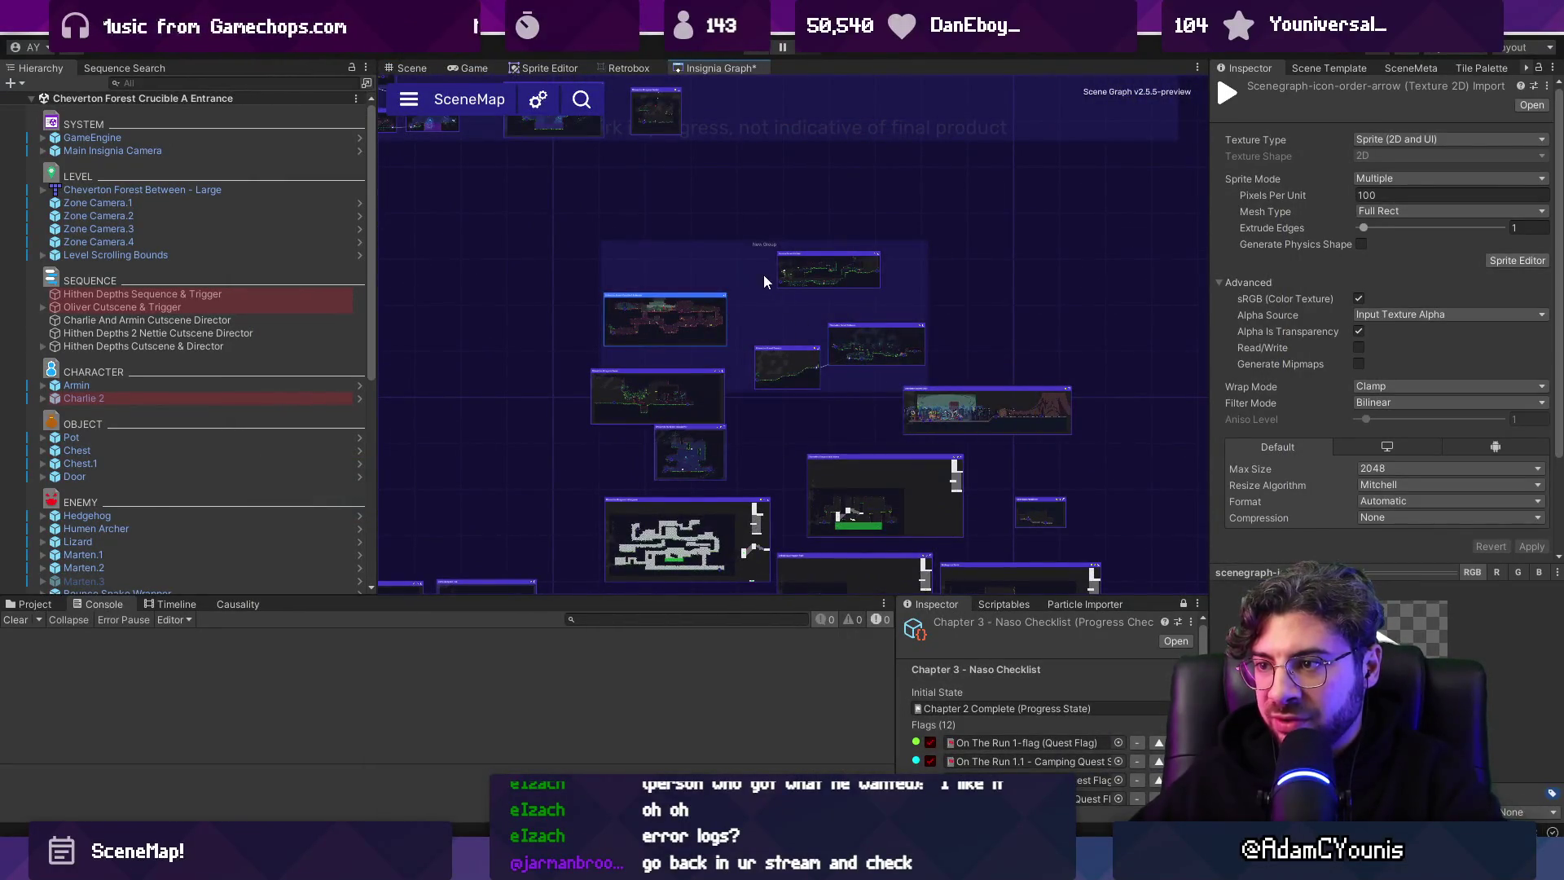
click(763, 417)
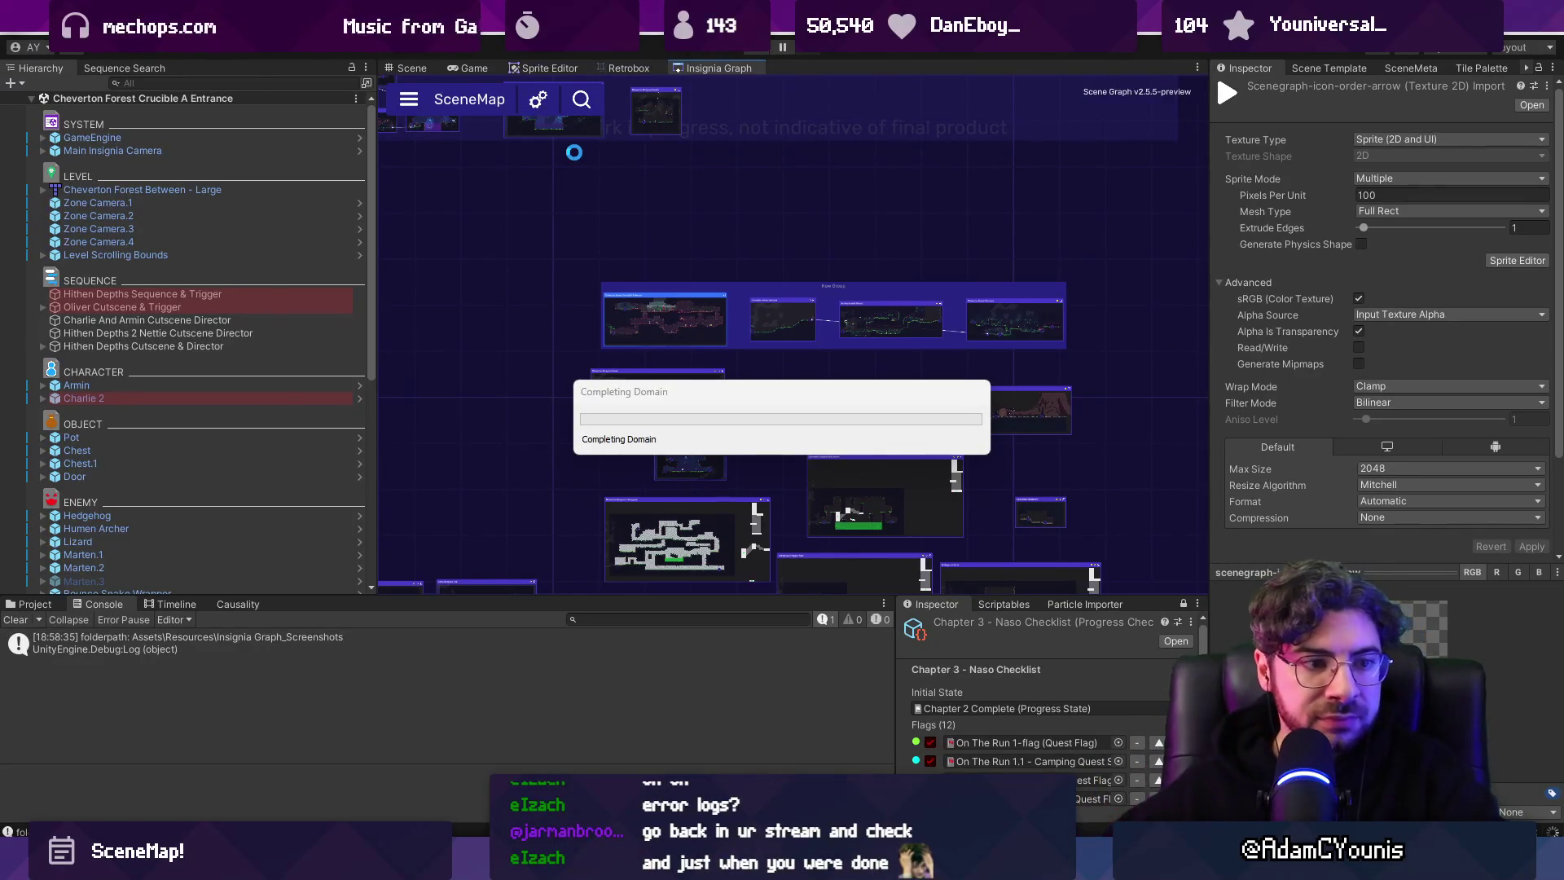
double_click(733, 287)
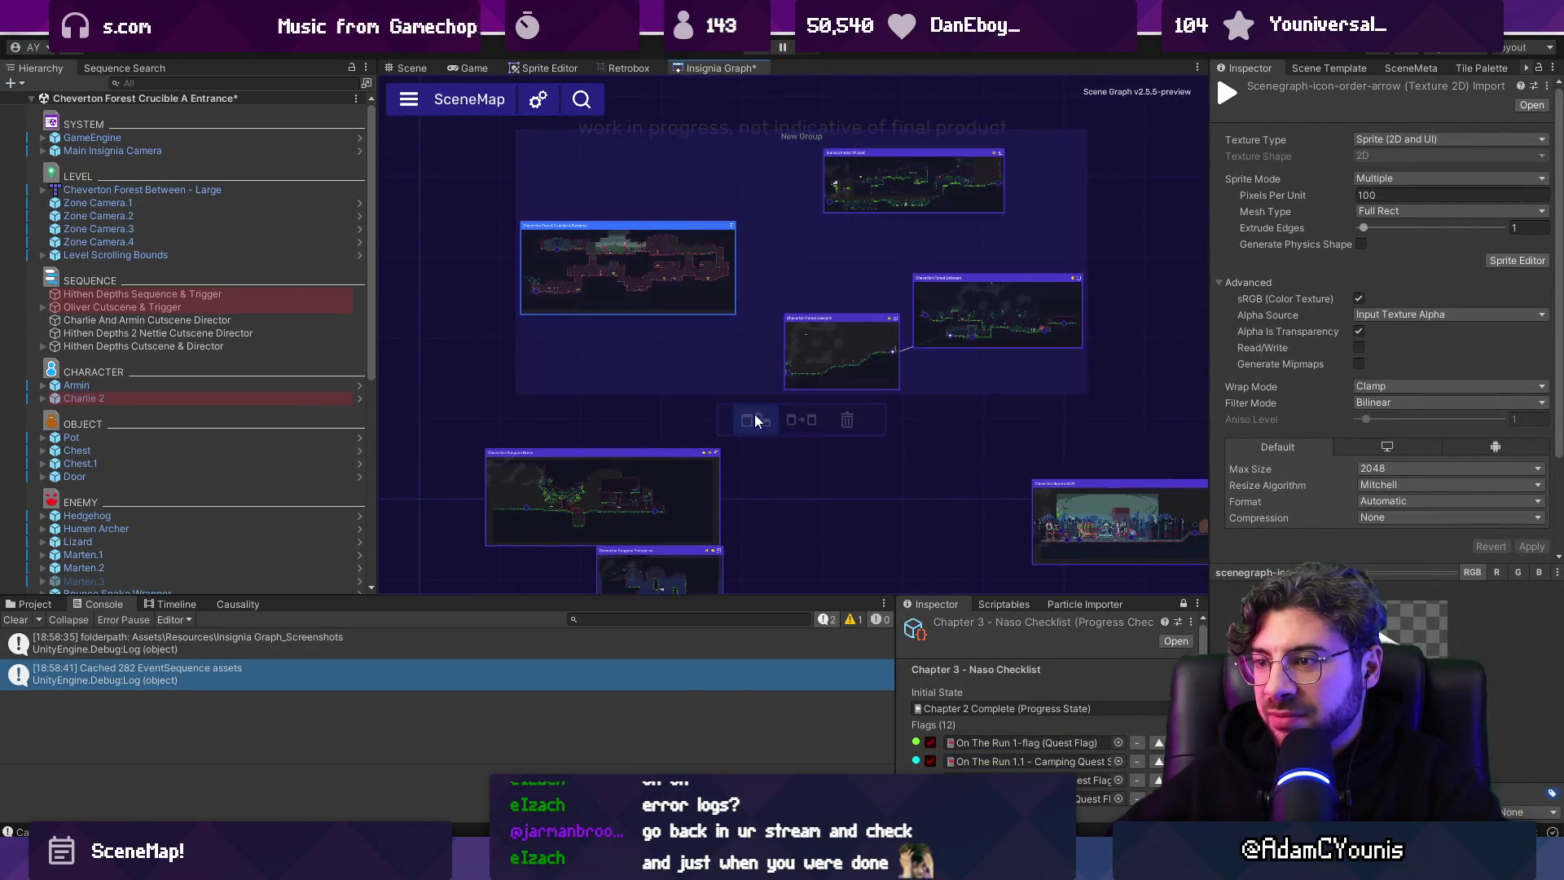
click(801, 420)
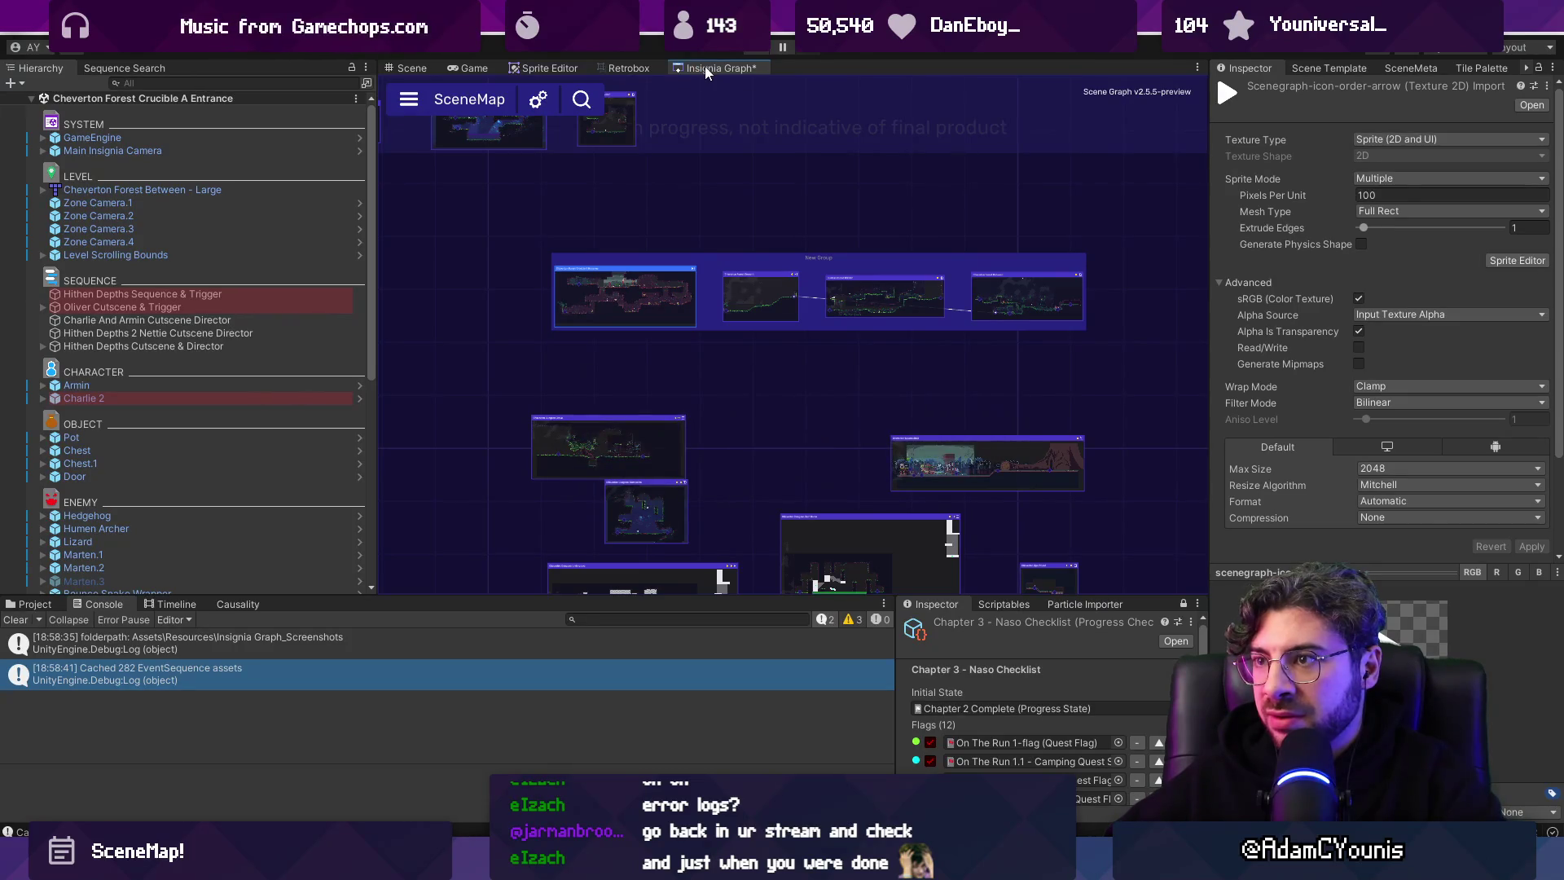
Reopen the Insignia Graph in place of the Scene view and set New Group to an ordered row.
right_click(706, 72)
click(754, 94)
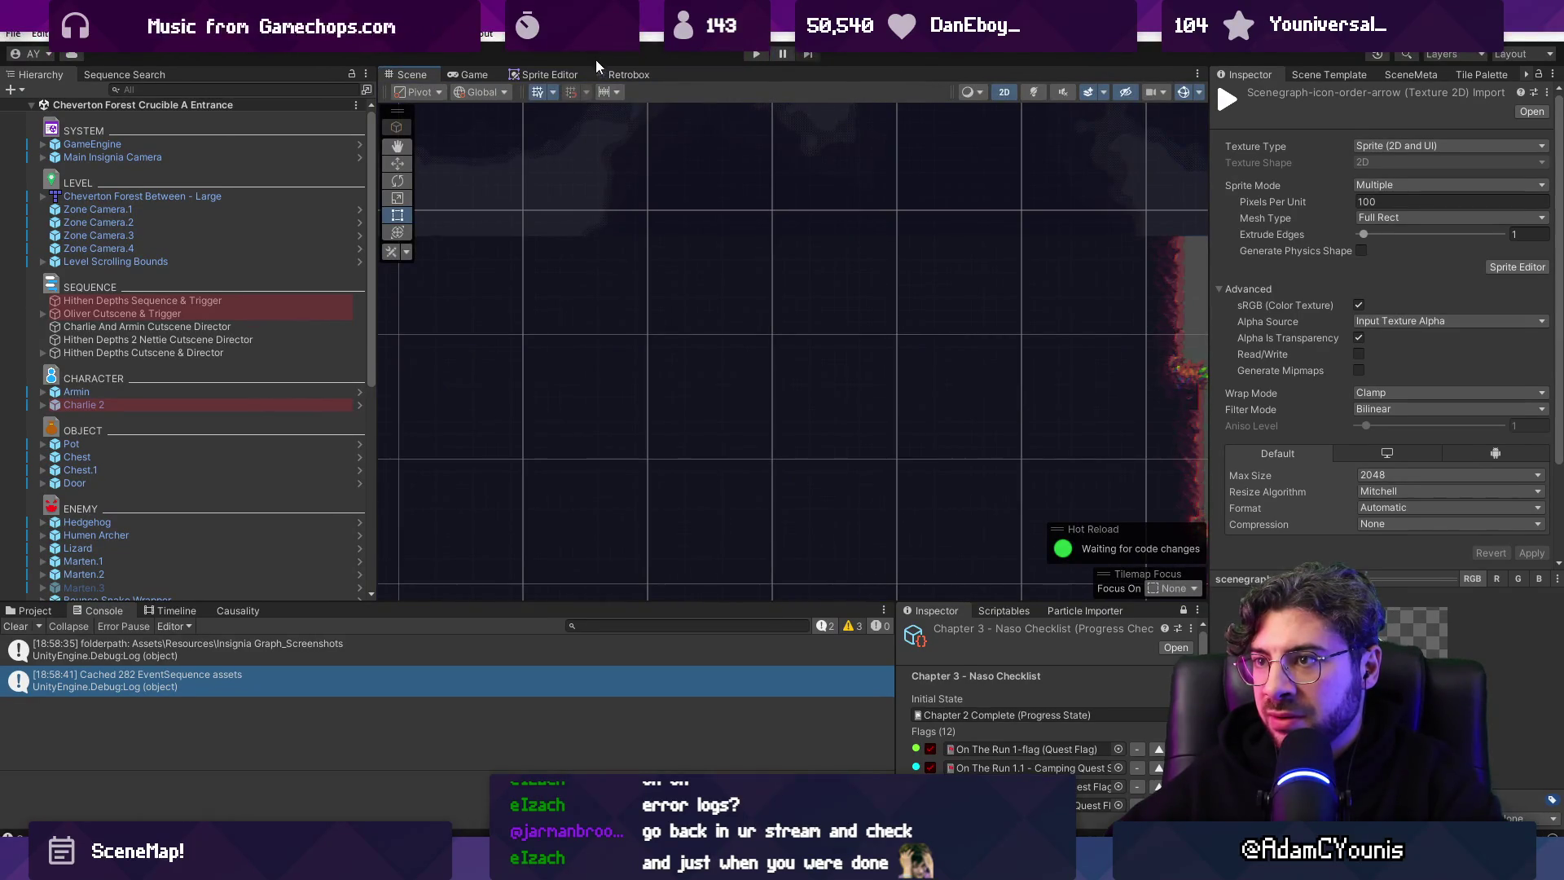
click(580, 33)
mouse_move(652, 162)
click(815, 166)
click(609, 131)
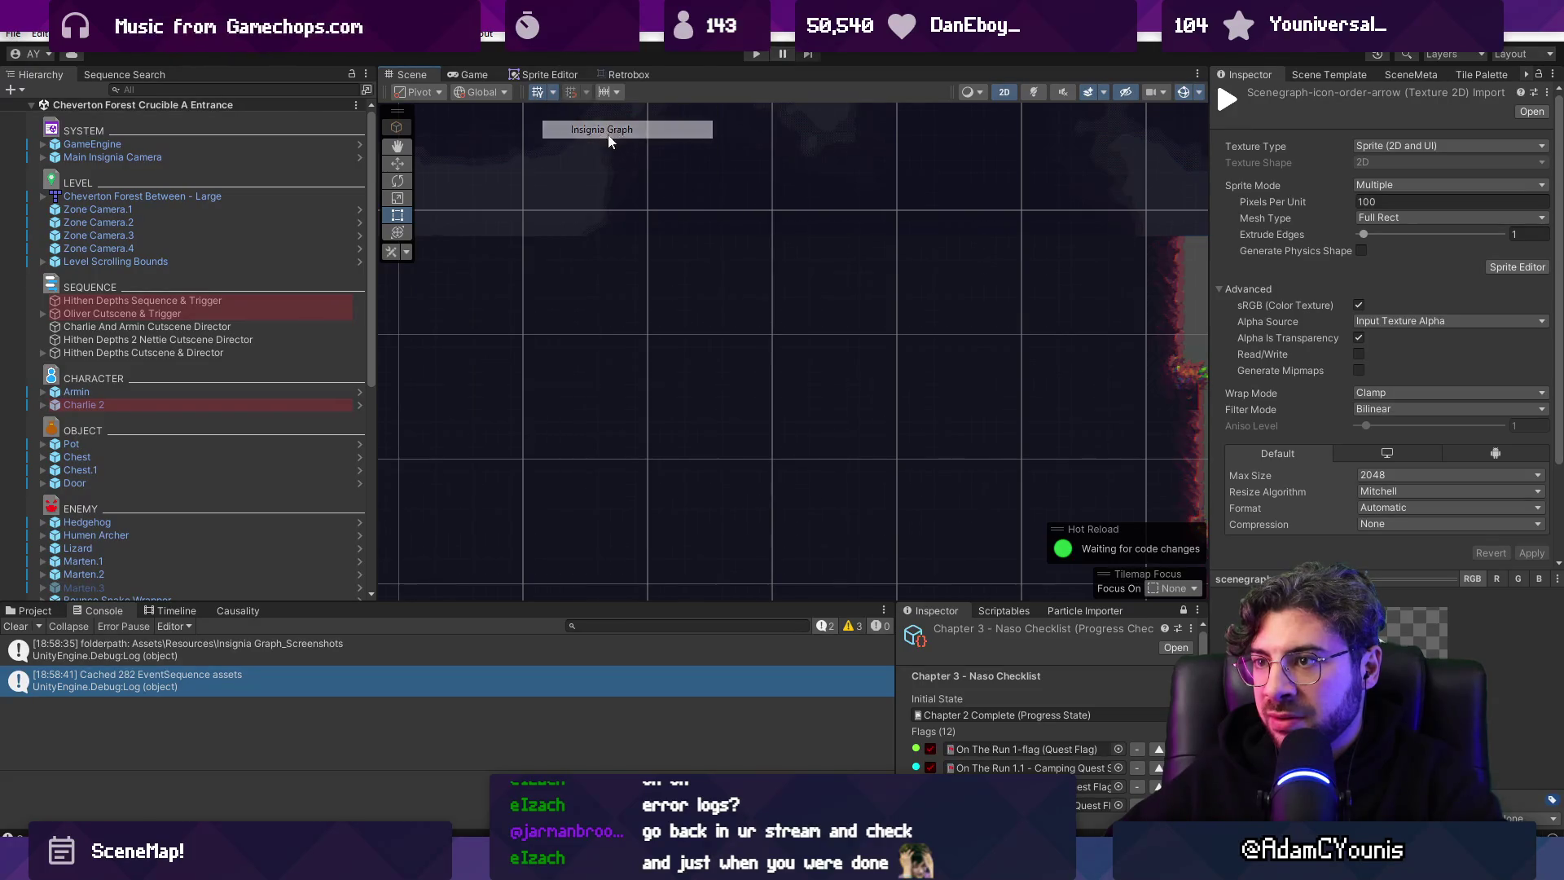
click(609, 141)
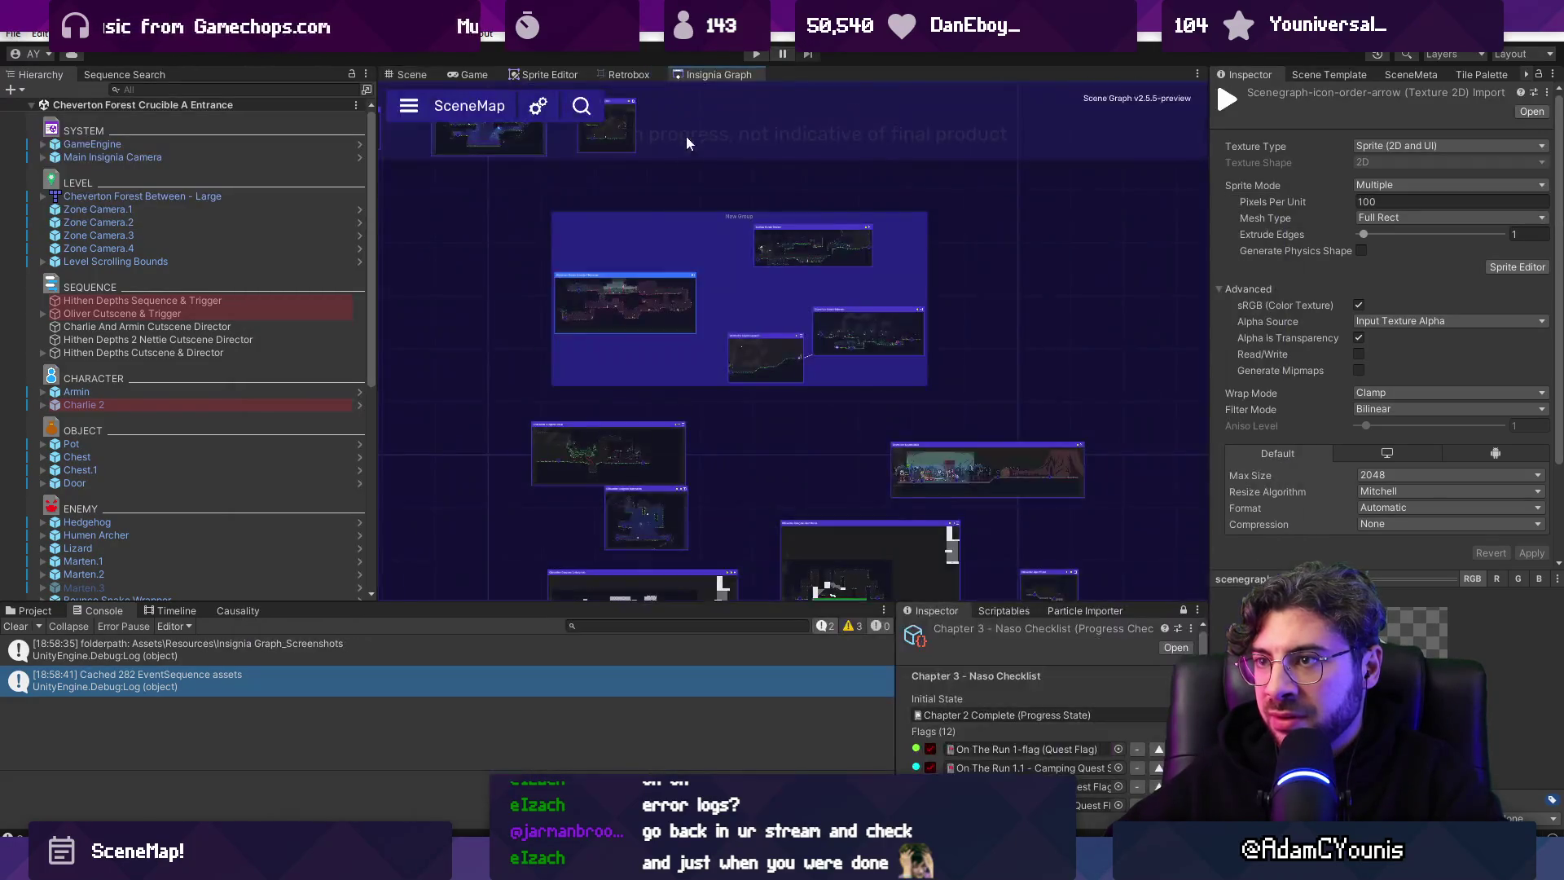
mouse_move(713, 311)
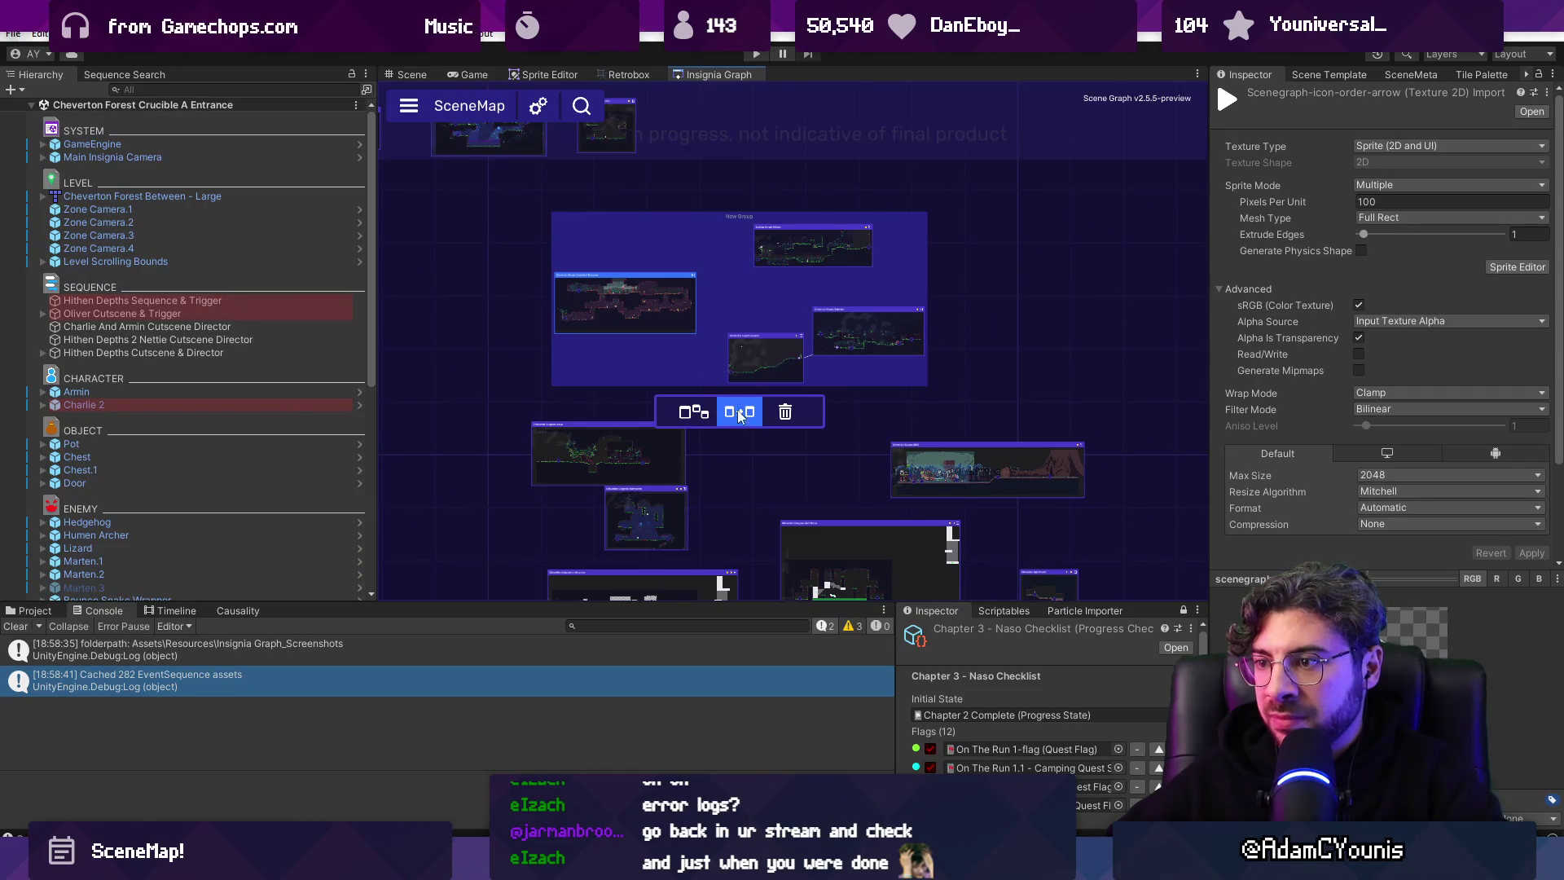
click(701, 413)
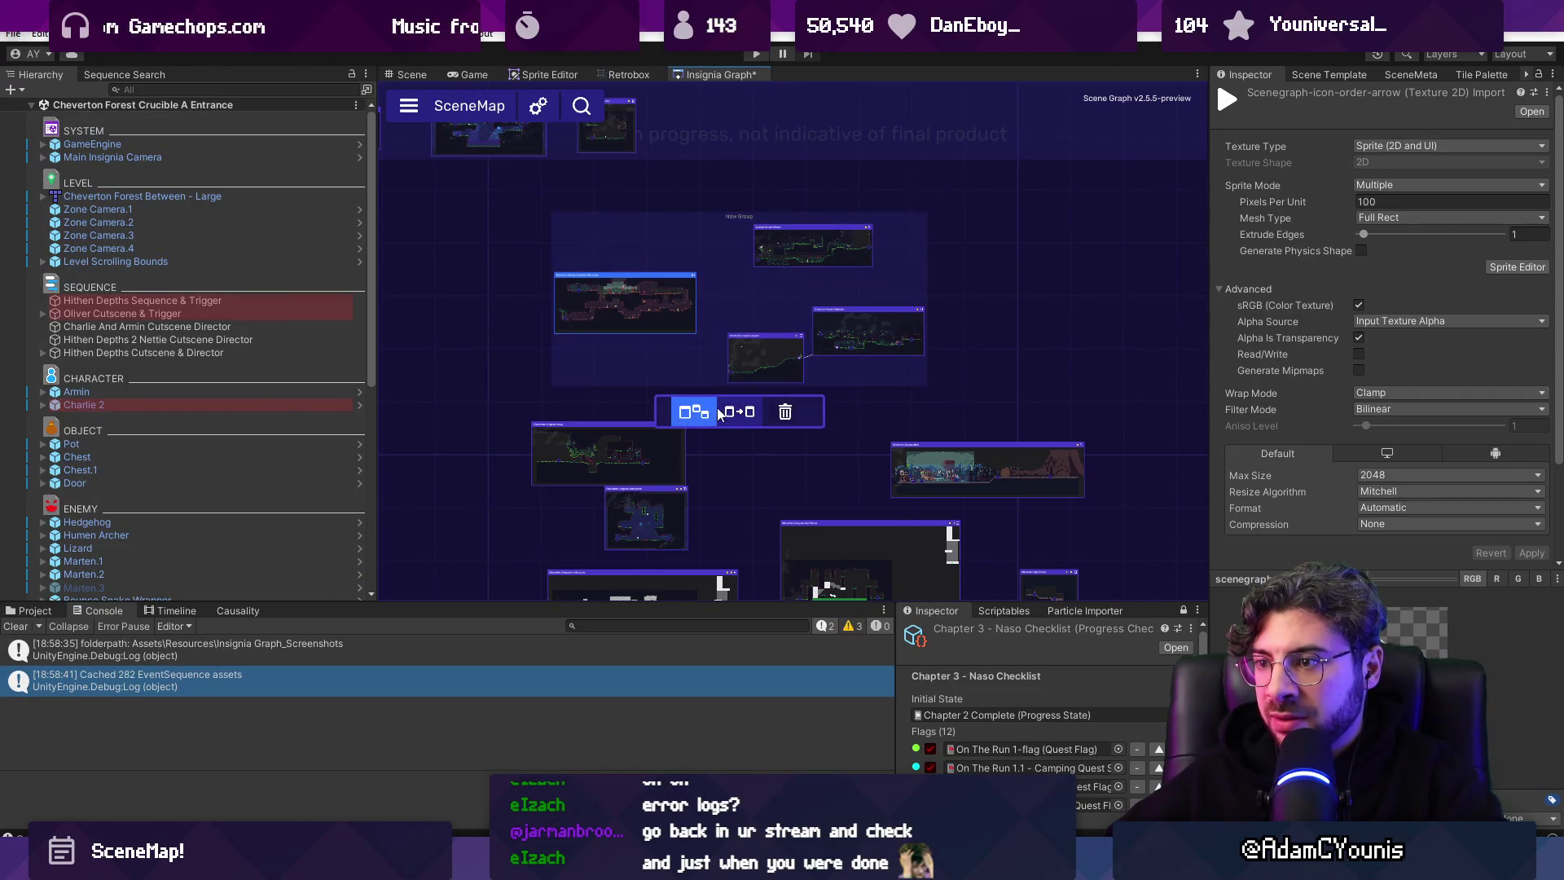
click(739, 411)
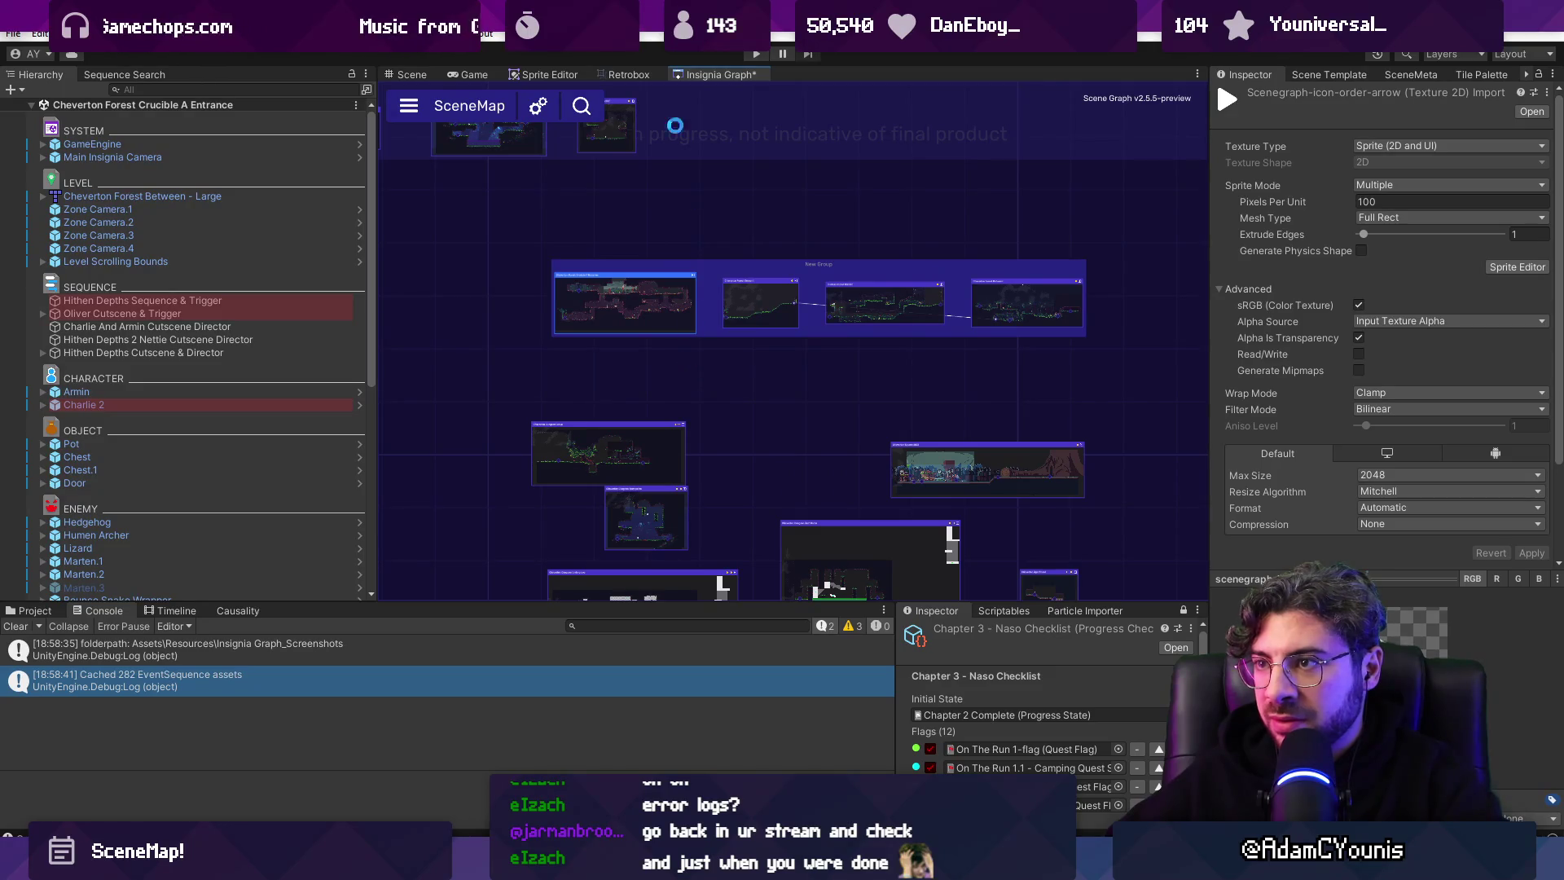
Close the Insignia Graph, then open and close the Back Catalogue Graph.
right_click(703, 75)
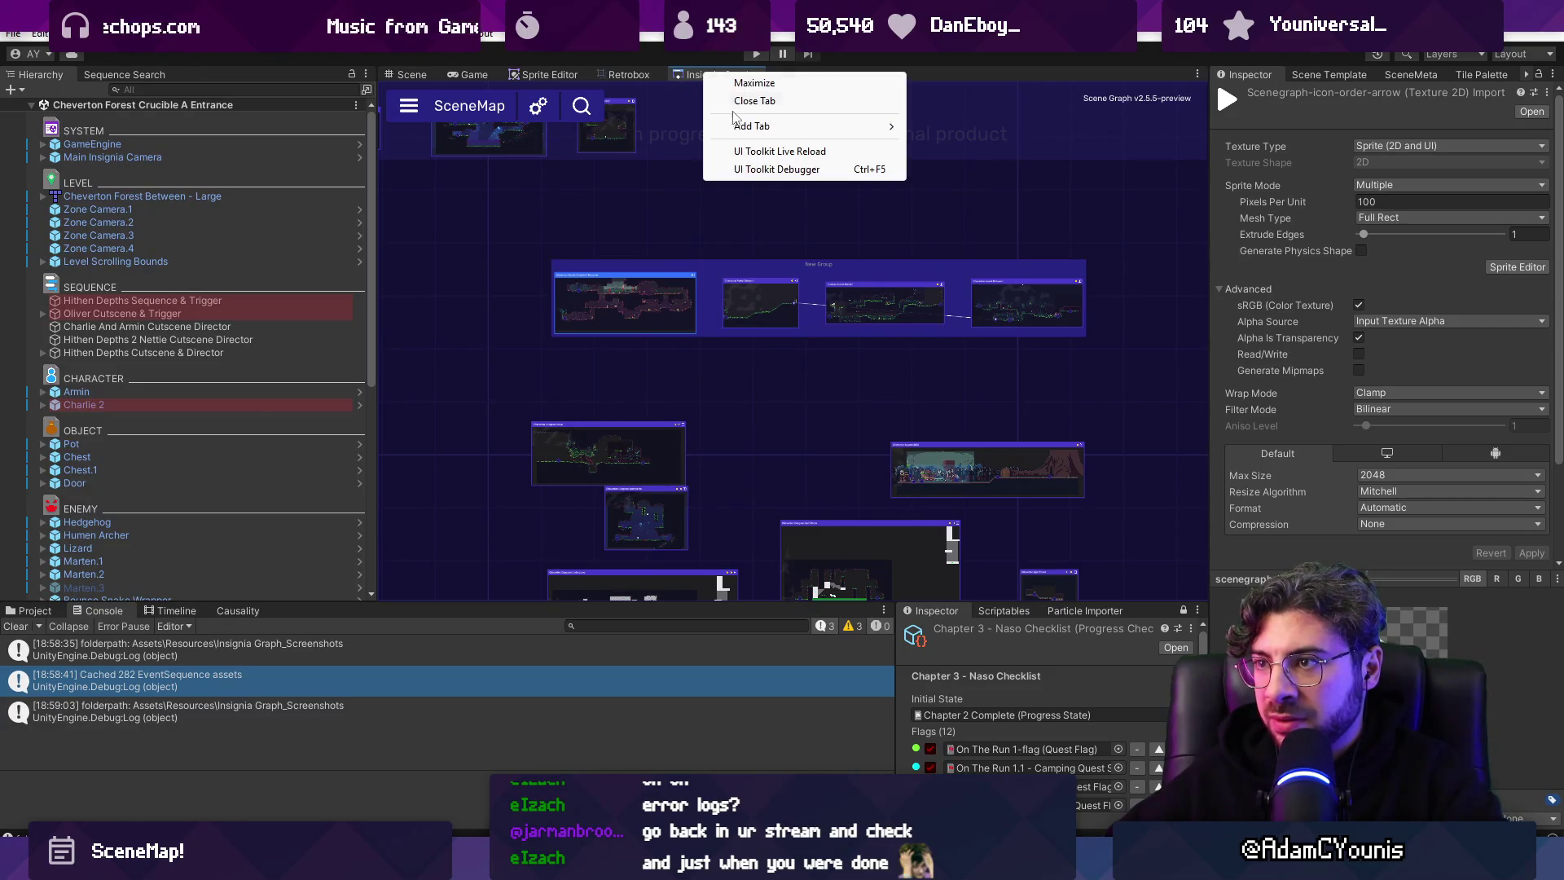
click(754, 100)
click(574, 34)
mouse_move(746, 164)
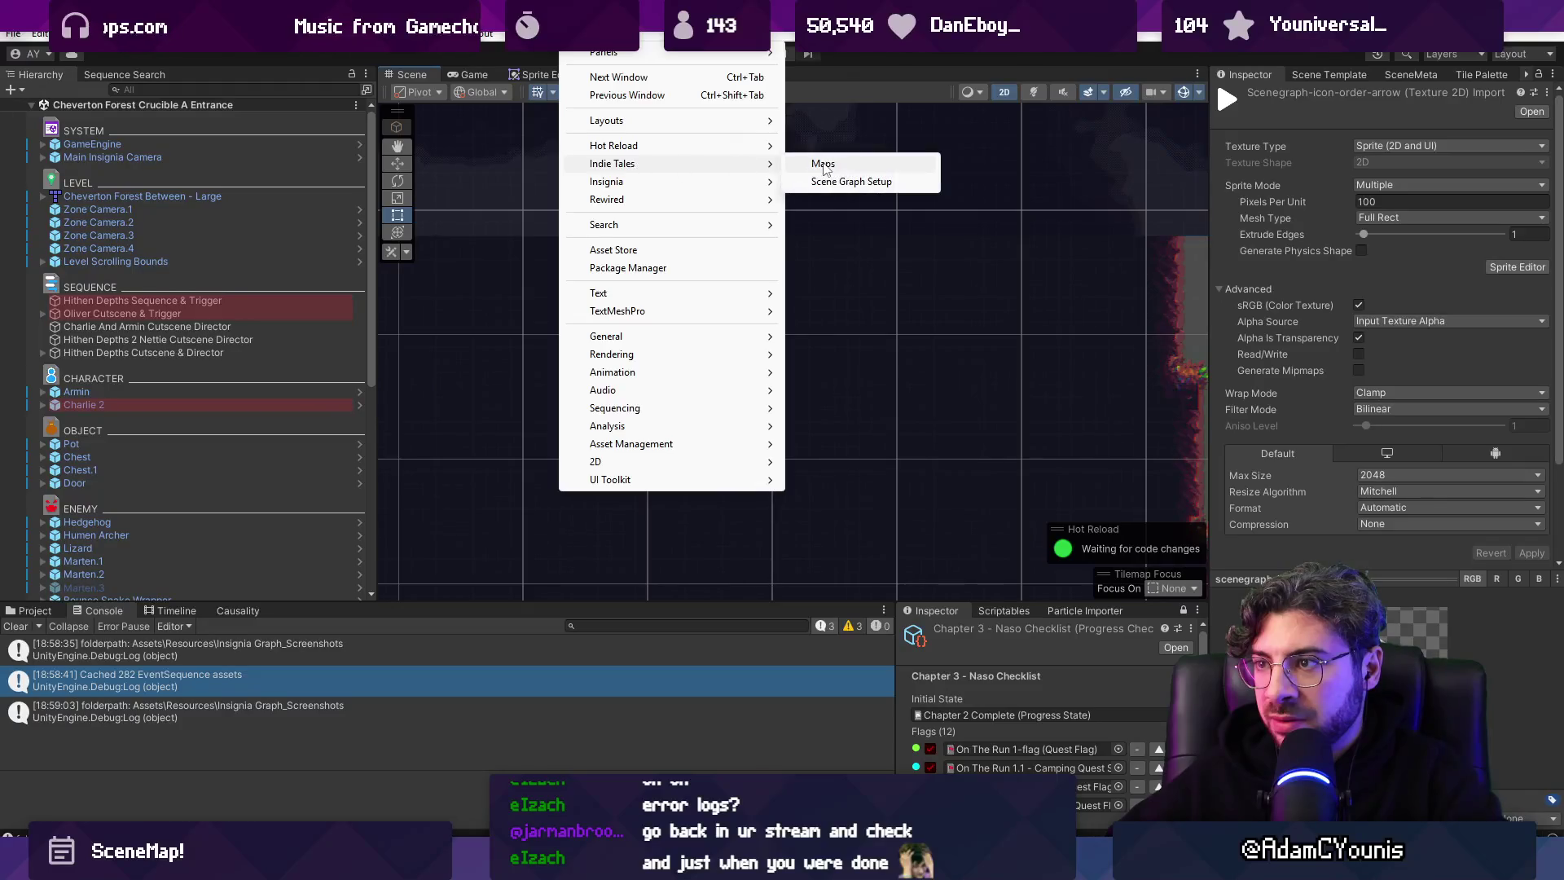
click(824, 168)
click(605, 131)
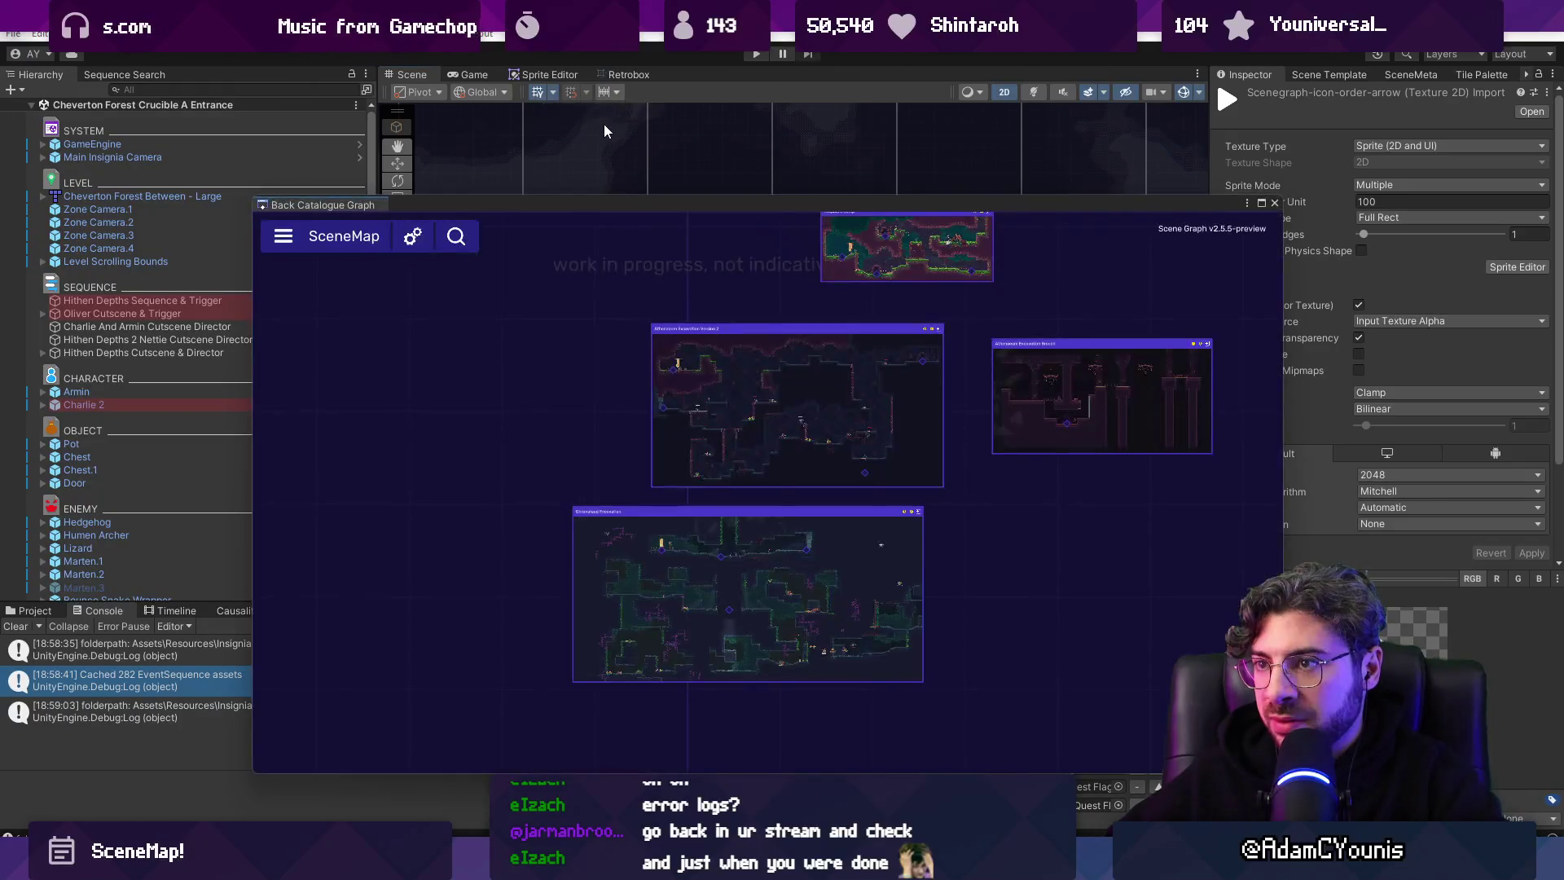
click(1274, 204)
Reopen the Insignia Graph from the maps list and dock it beside the Scene view.
click(574, 34)
mouse_move(701, 162)
click(822, 163)
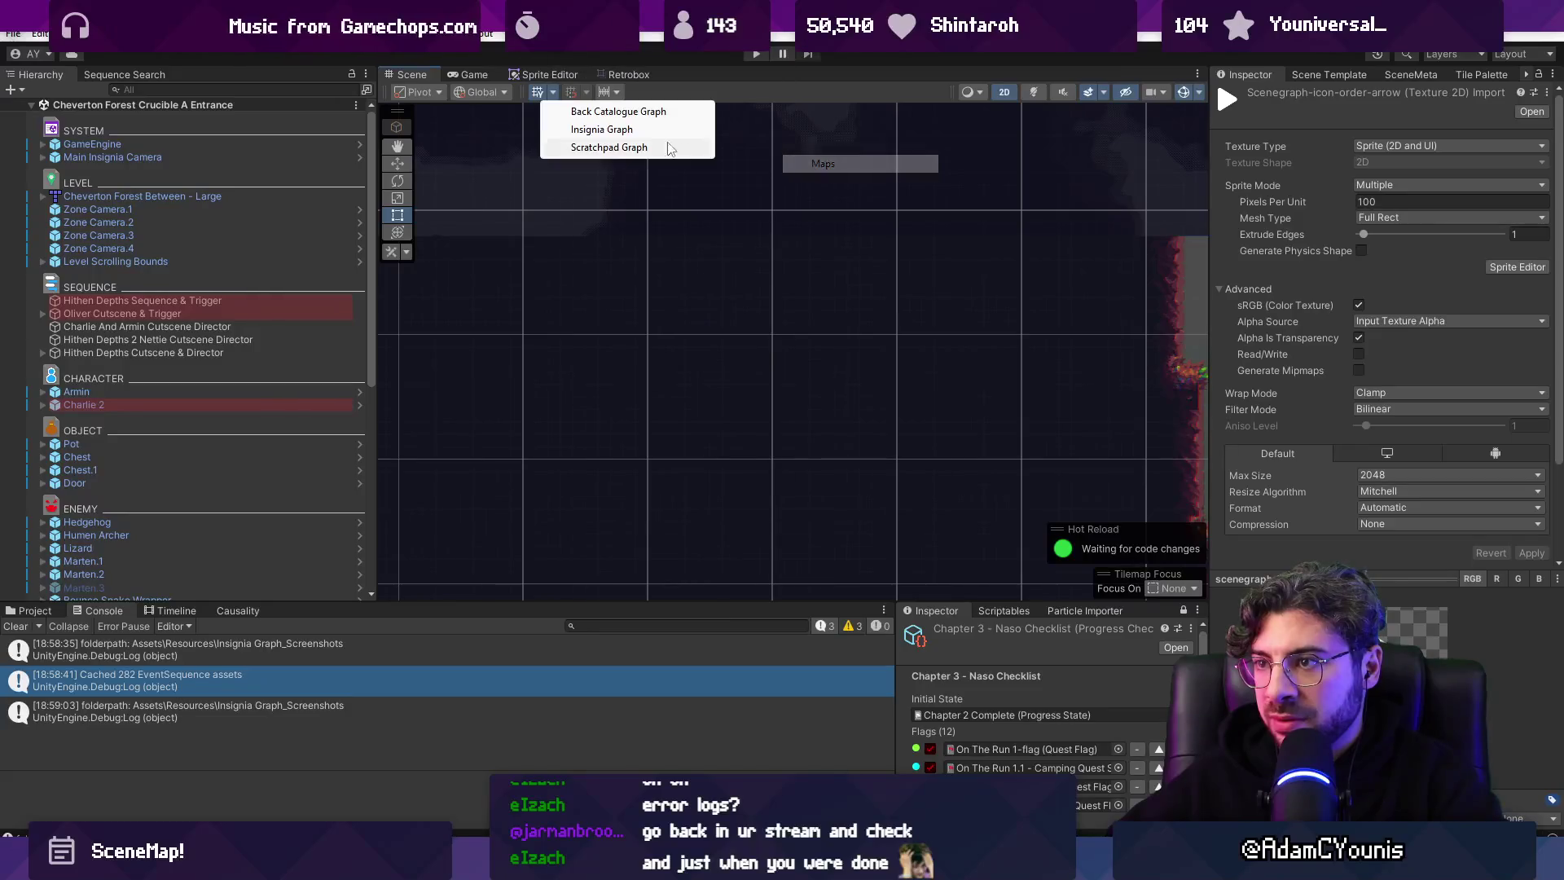
click(670, 148)
mouse_move(346, 203)
mouse_down()
mouse_move(593, 147)
mouse_move(679, 96)
mouse_up()
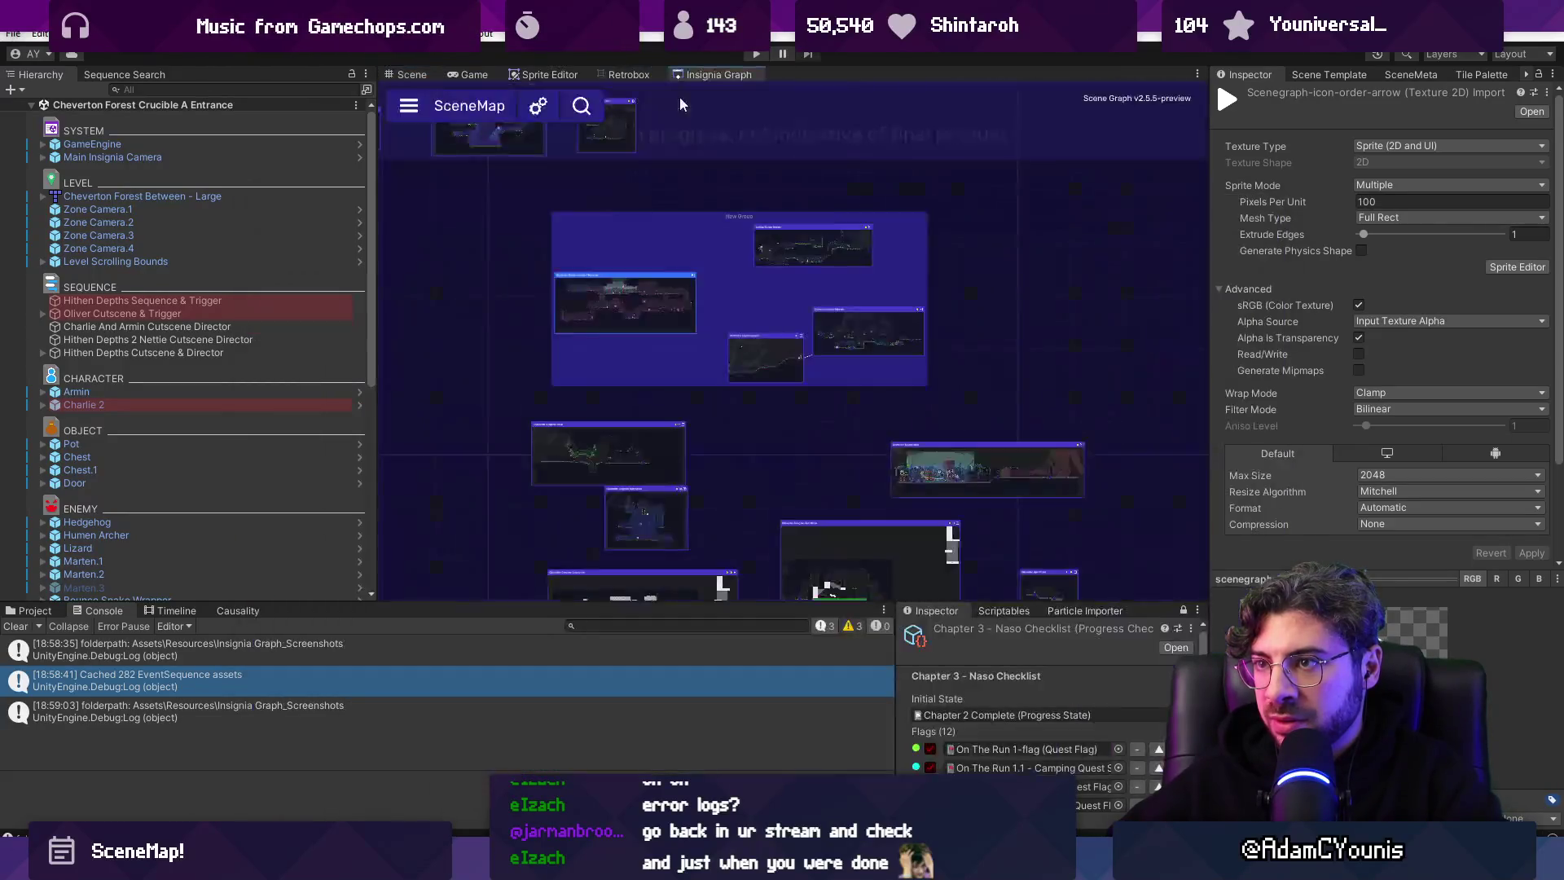
Re-centre the canvas and select New Group so its nodes relay with order arrows.
scroll(769, 267, down, 2)
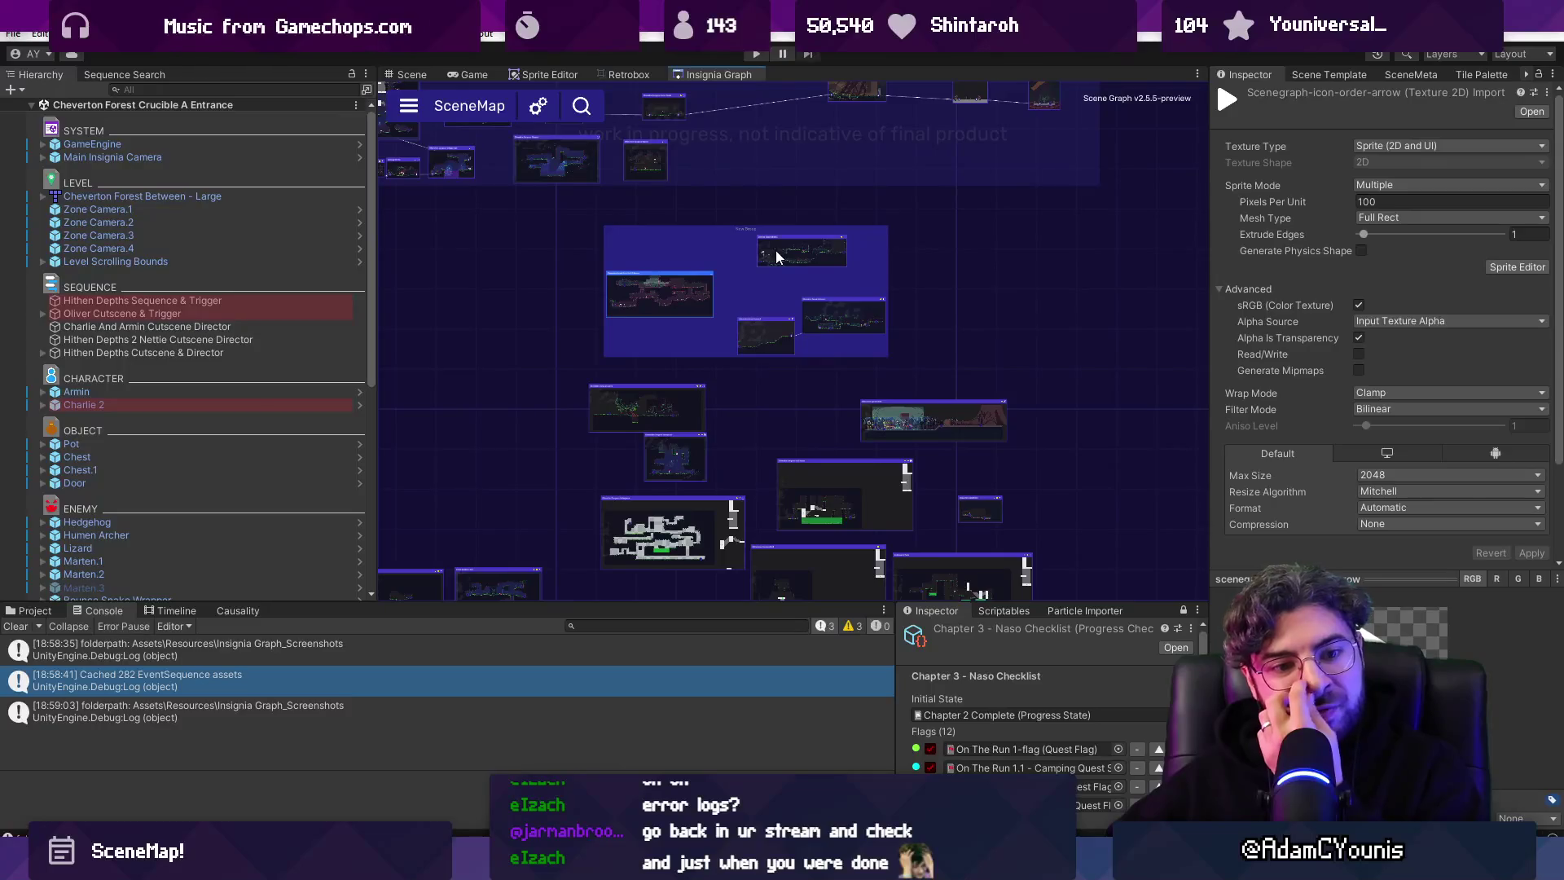
click(737, 304)
scroll(737, 303, up, 2)
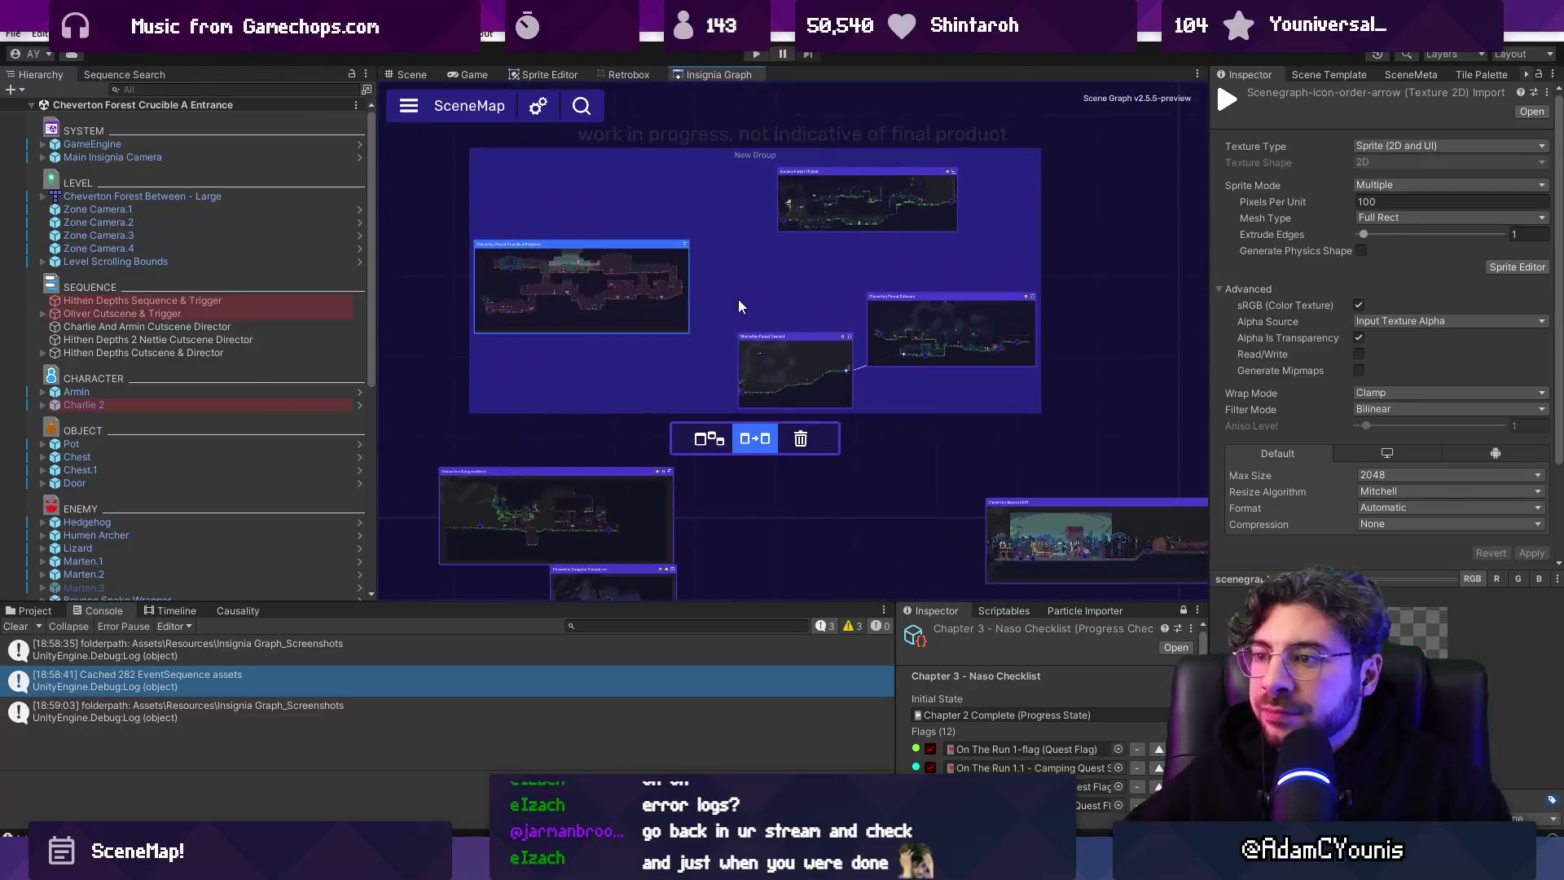
click(755, 330)
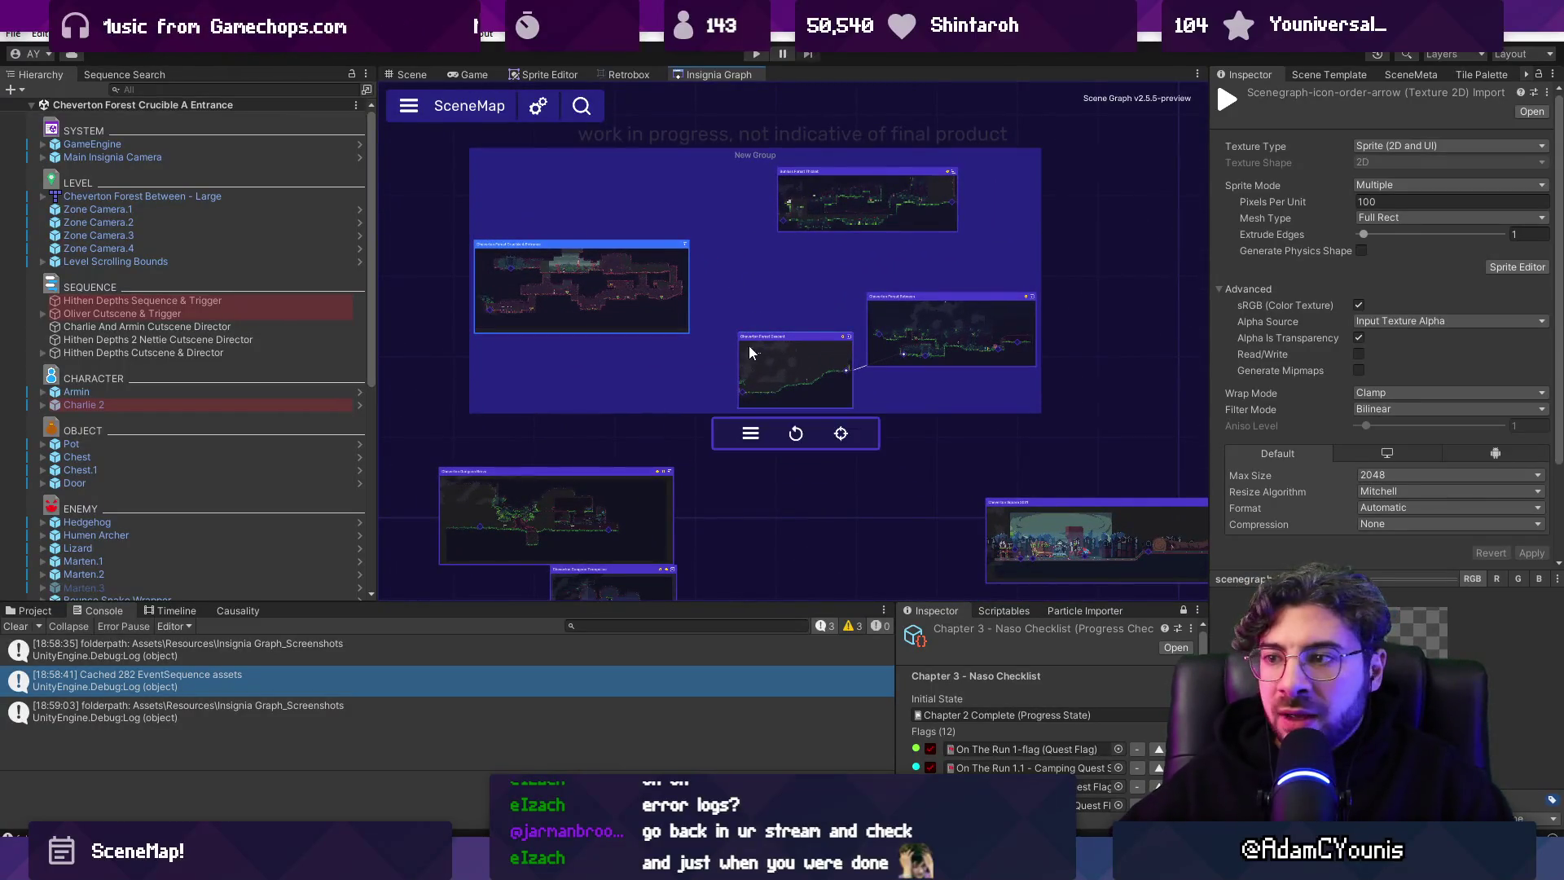
scroll(755, 330, down, 3)
drag(929, 472, 870, 565)
scroll(726, 320, up, 5)
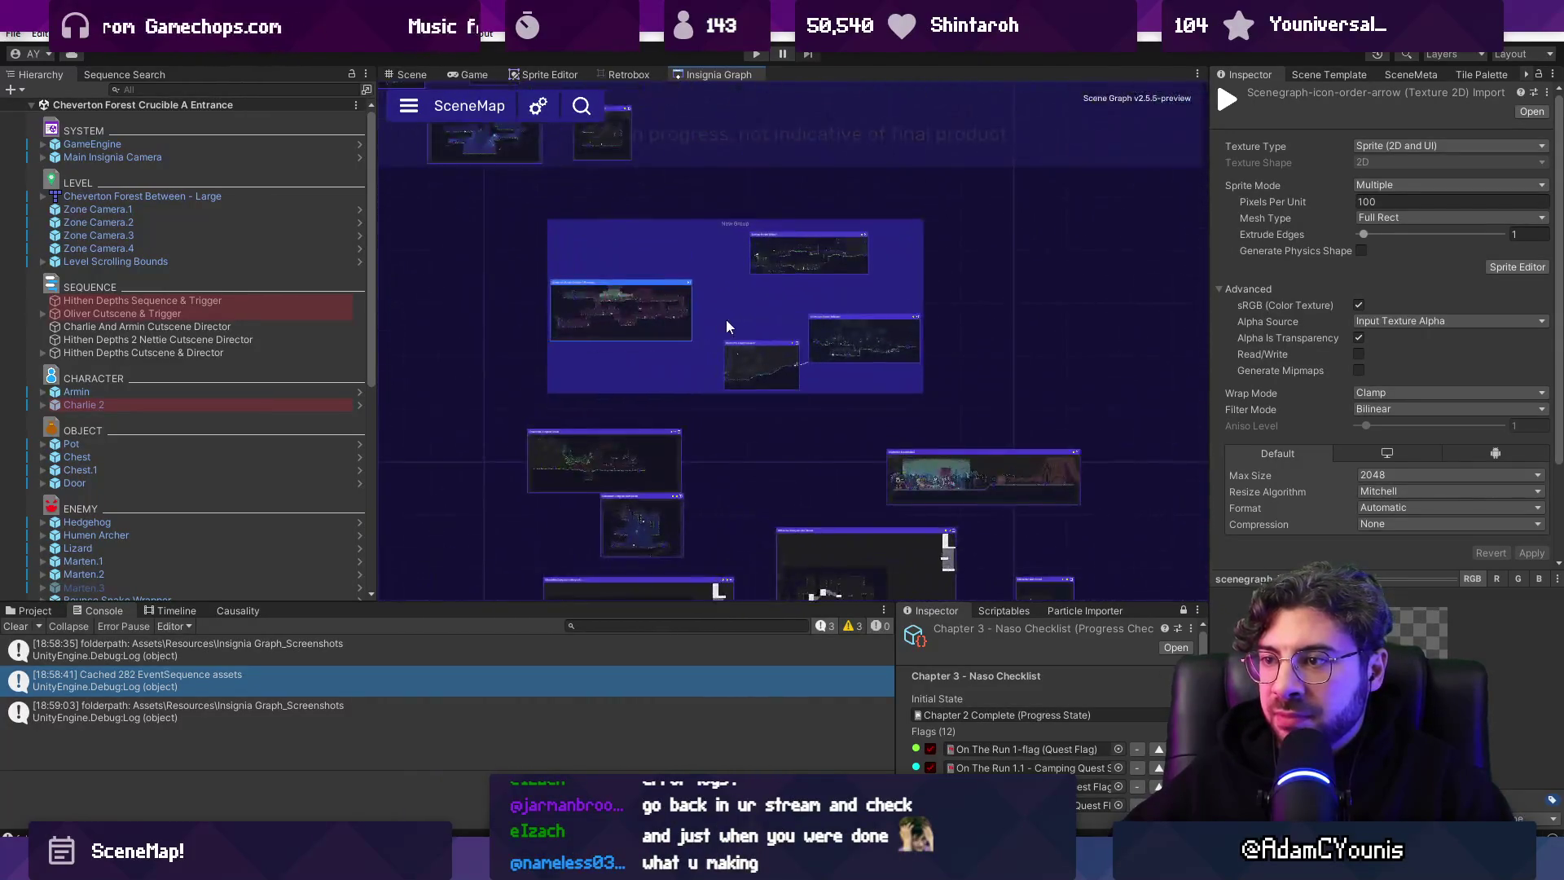
scroll(771, 264, down, 2)
click(748, 311)
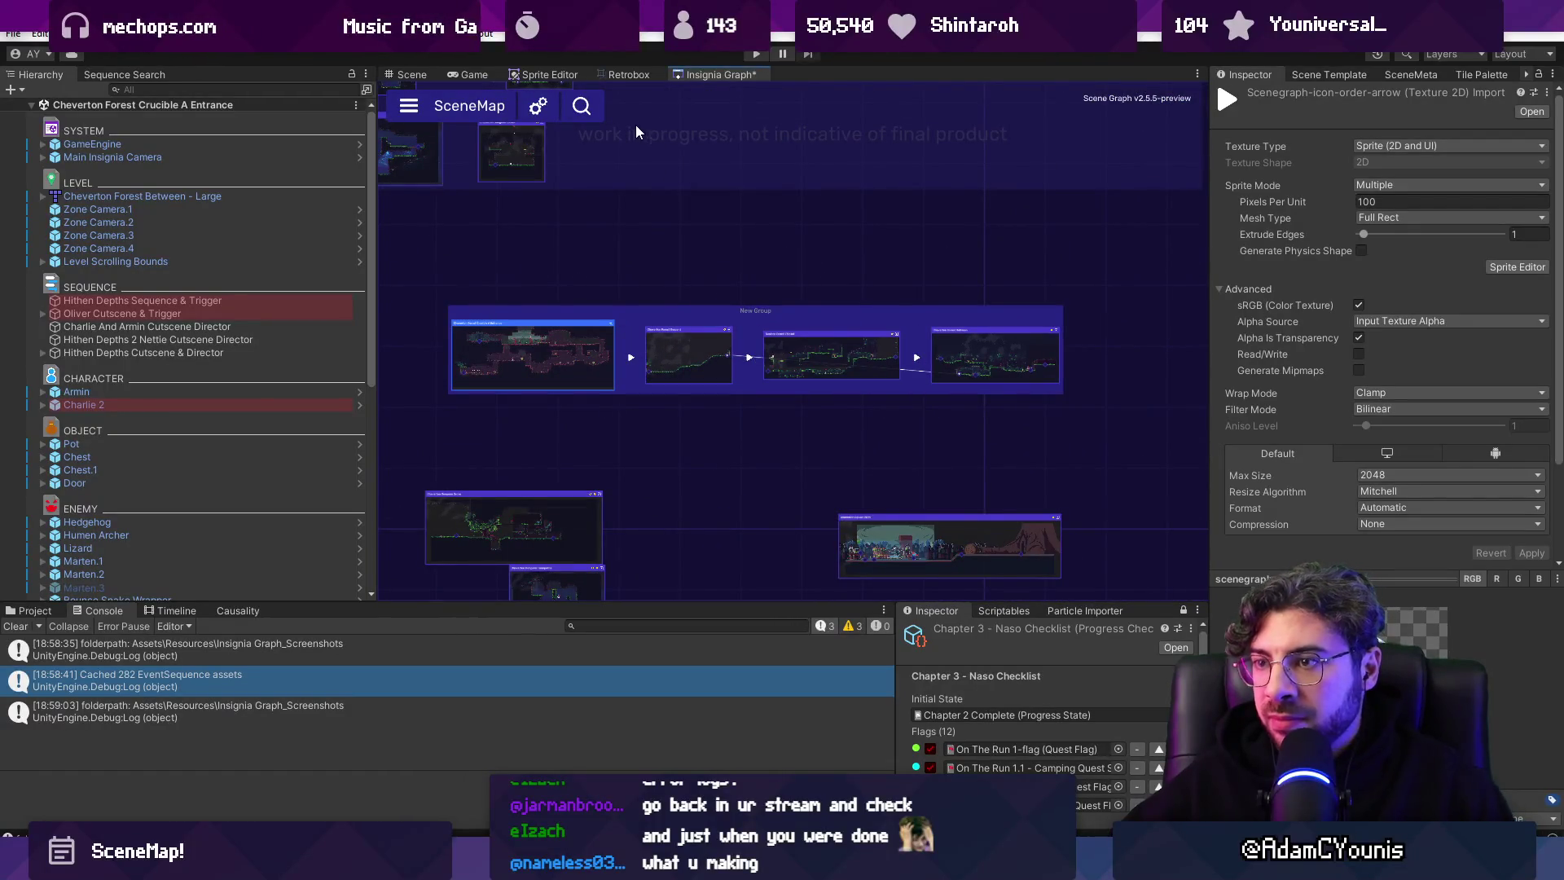
Close and reopen the Insignia Graph via Window > Indie Tales > Maps, docking it beside Retrobox.
right_click(703, 72)
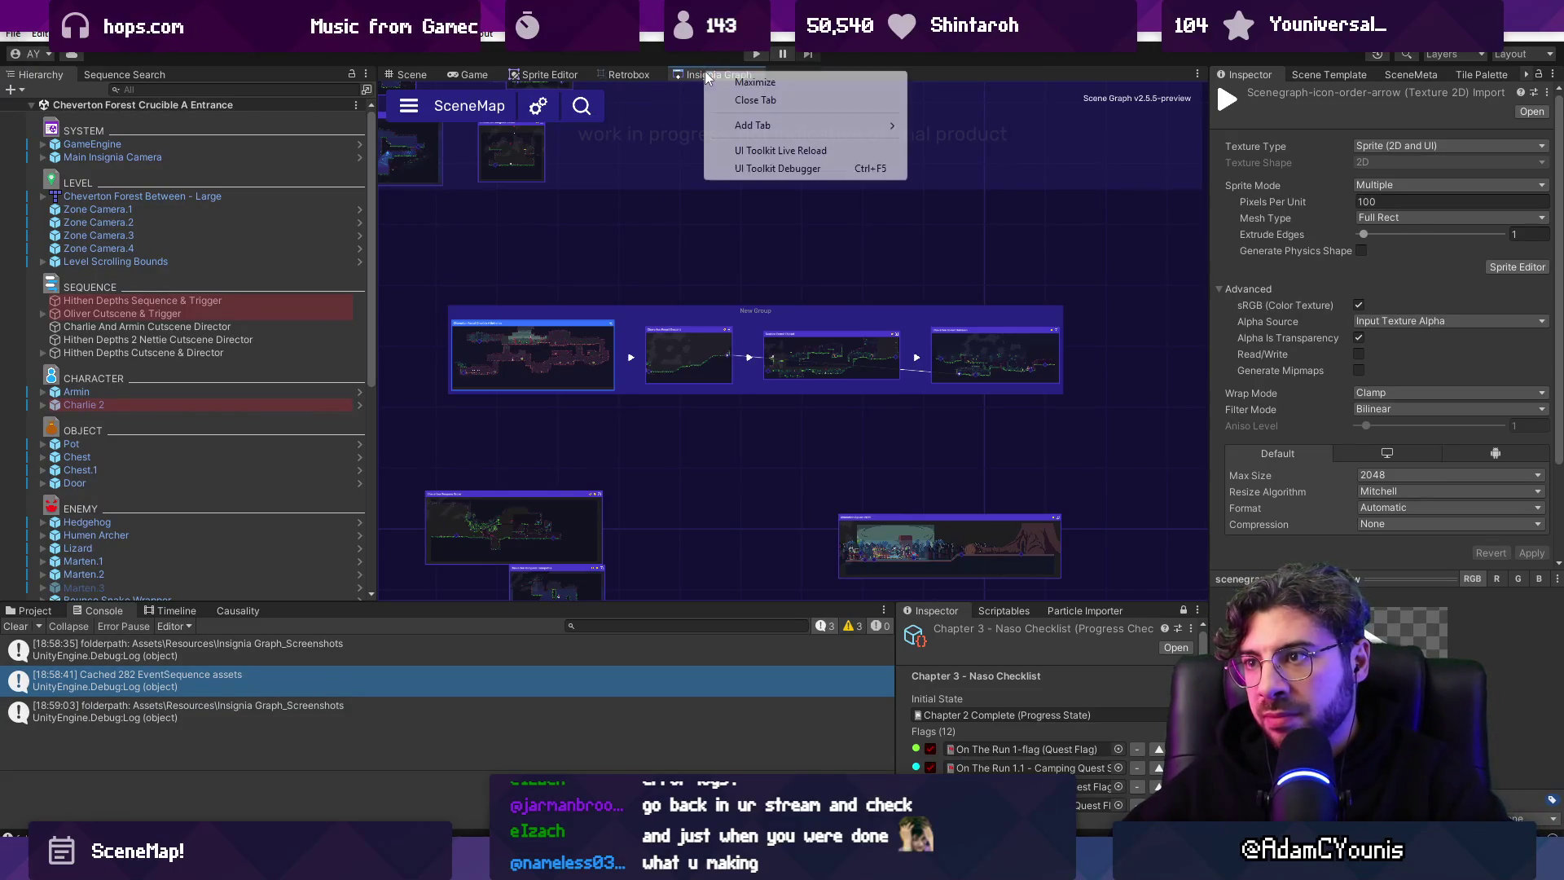
click(733, 104)
click(570, 34)
mouse_move(636, 166)
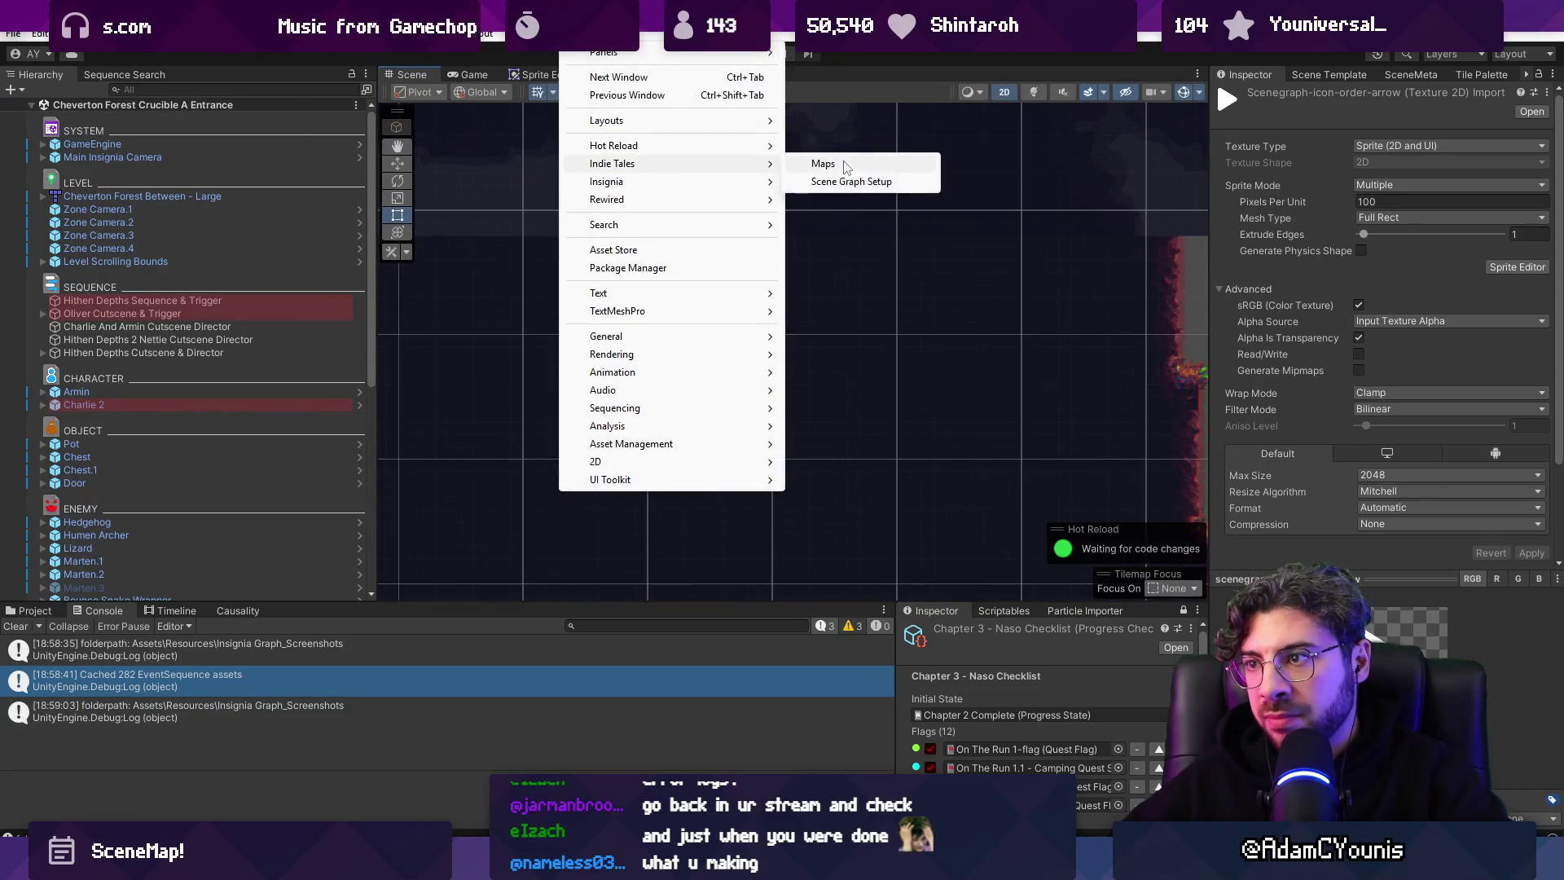
click(815, 166)
click(643, 131)
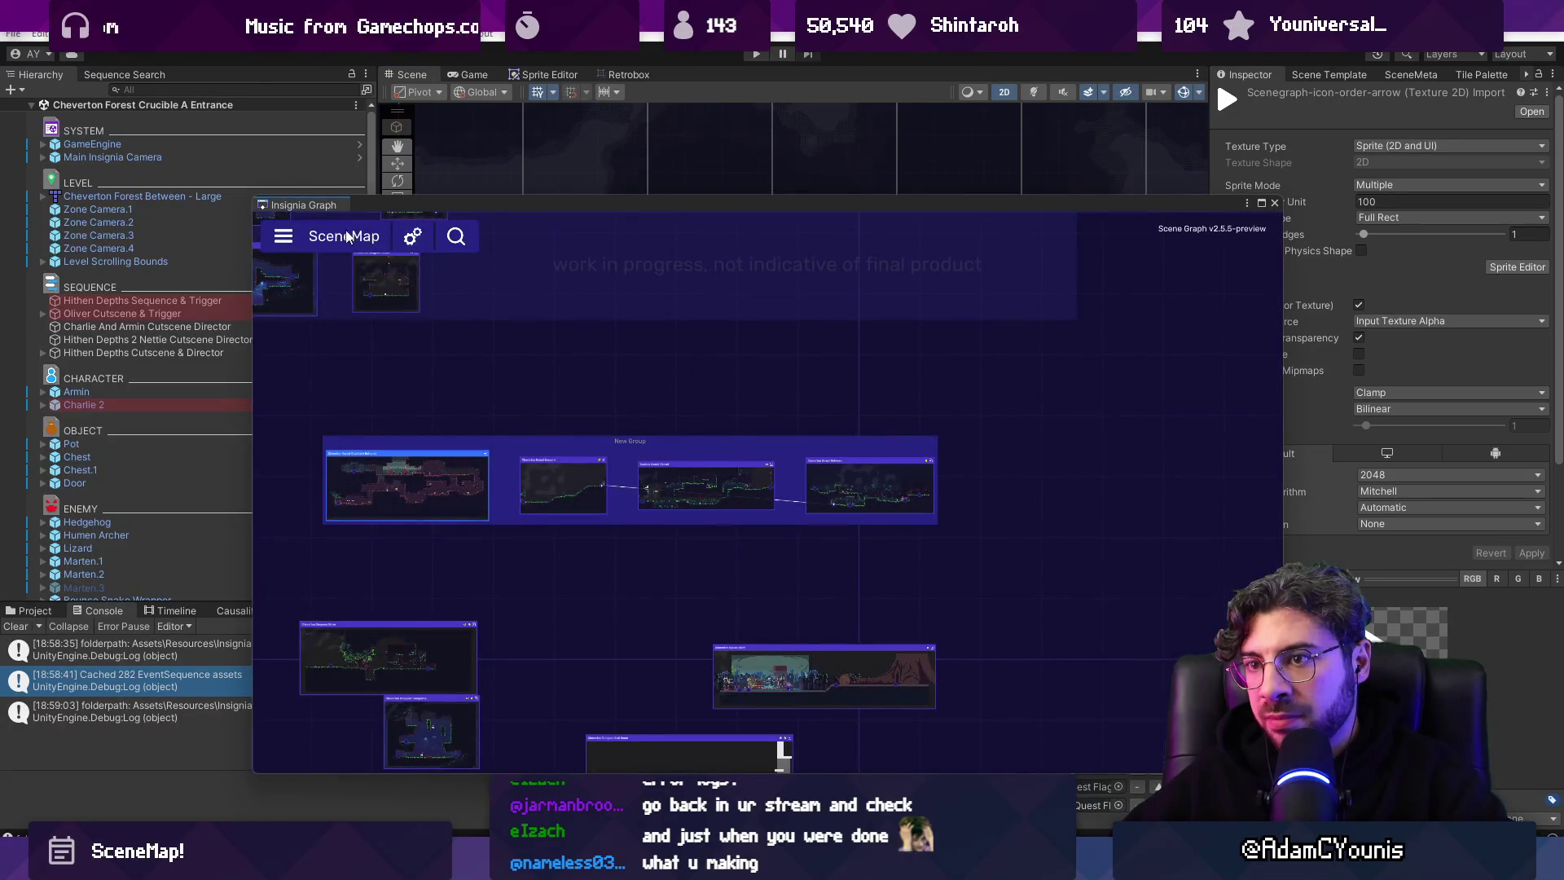
drag(328, 206, 742, 101)
Drag the Hierarchy splitter left to widen the graph panel.
scroll(705, 326, up, 2)
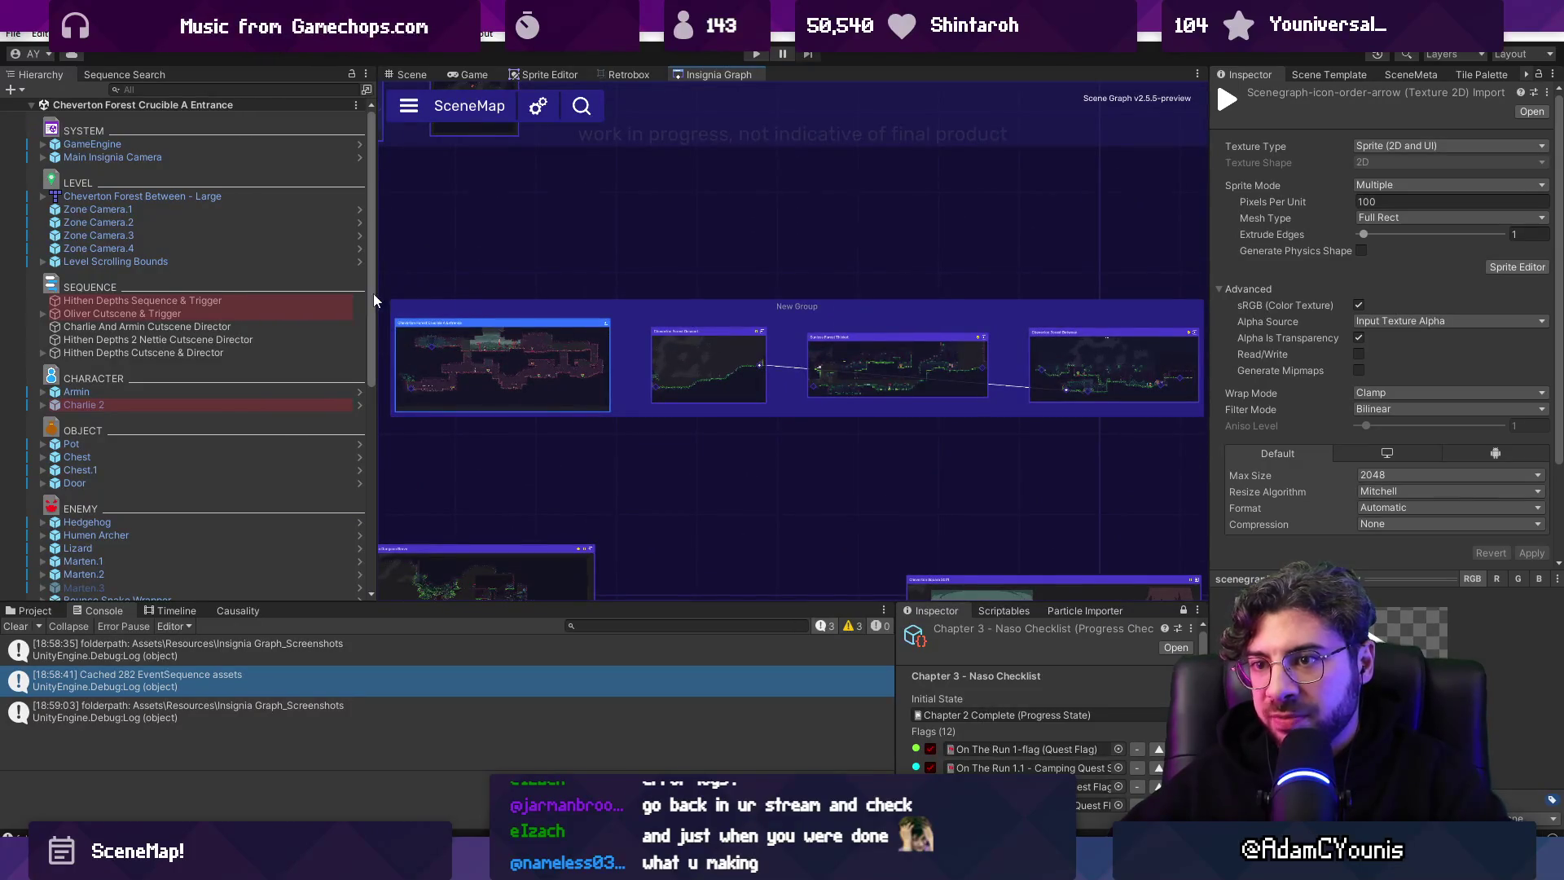
drag(375, 299, 311, 298)
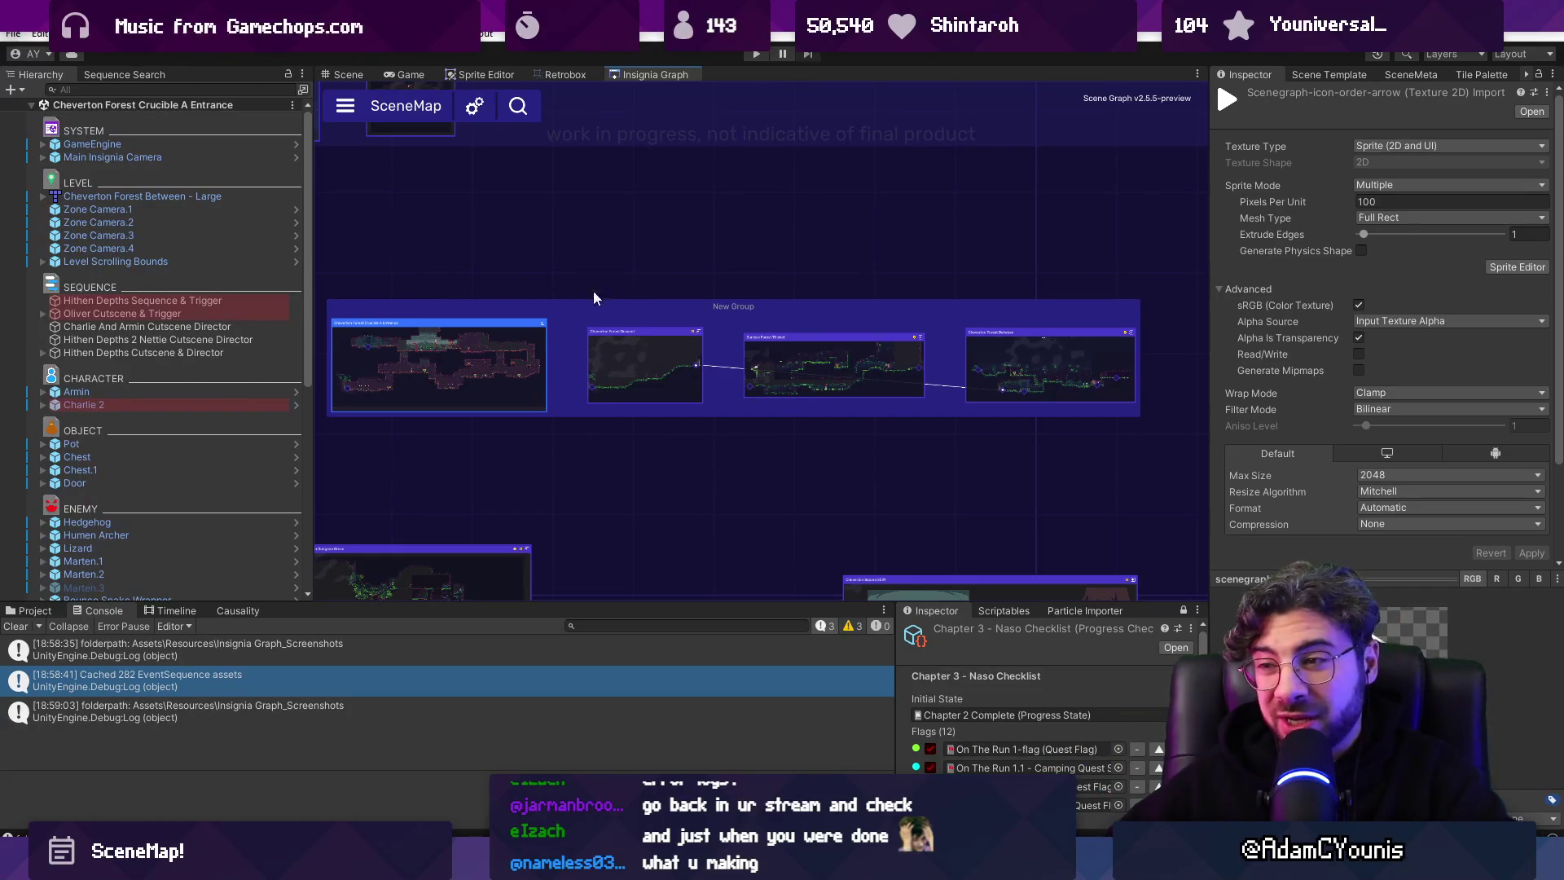
mouse_move(675, 300)
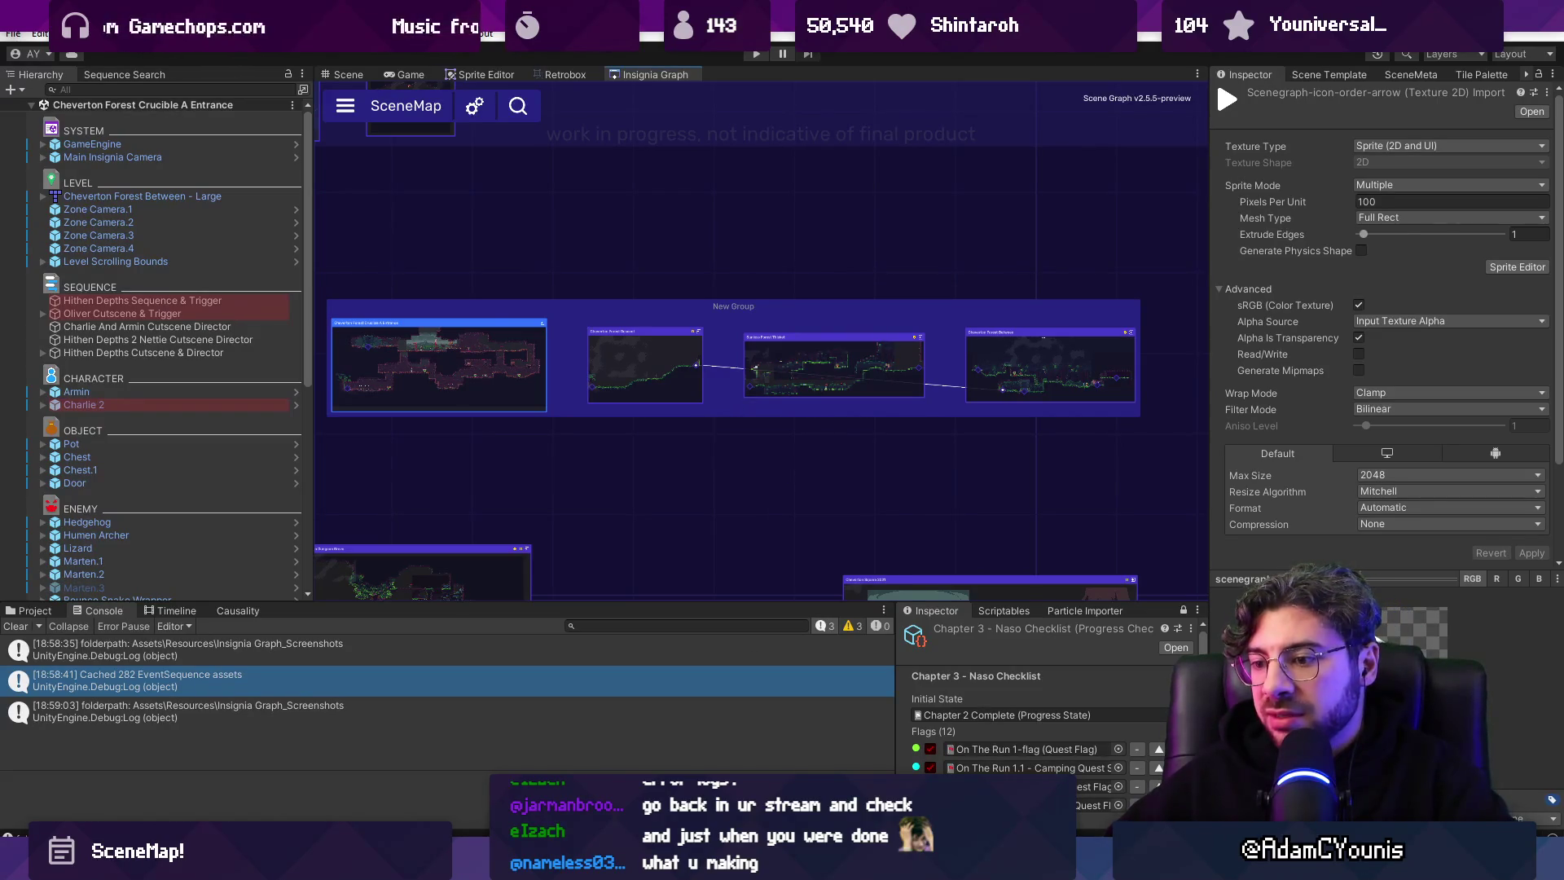
key(alt+Tab)
Delete the commented-out distribute line and the leftover empty line.
triple_click(522, 501)
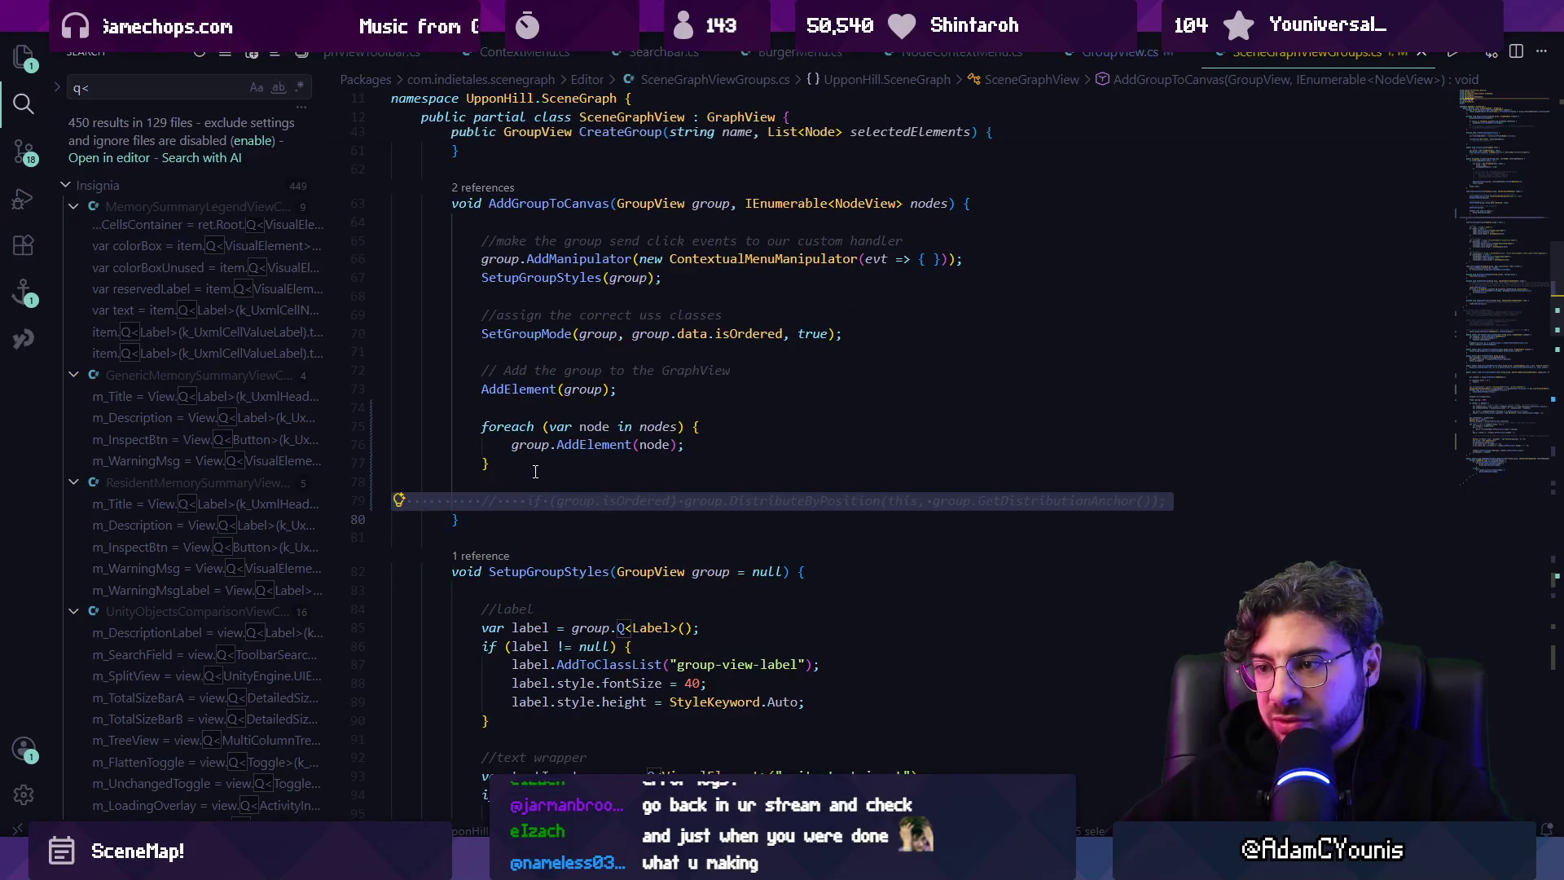
key(BackSpace)
scroll(634, 475, up, 2)
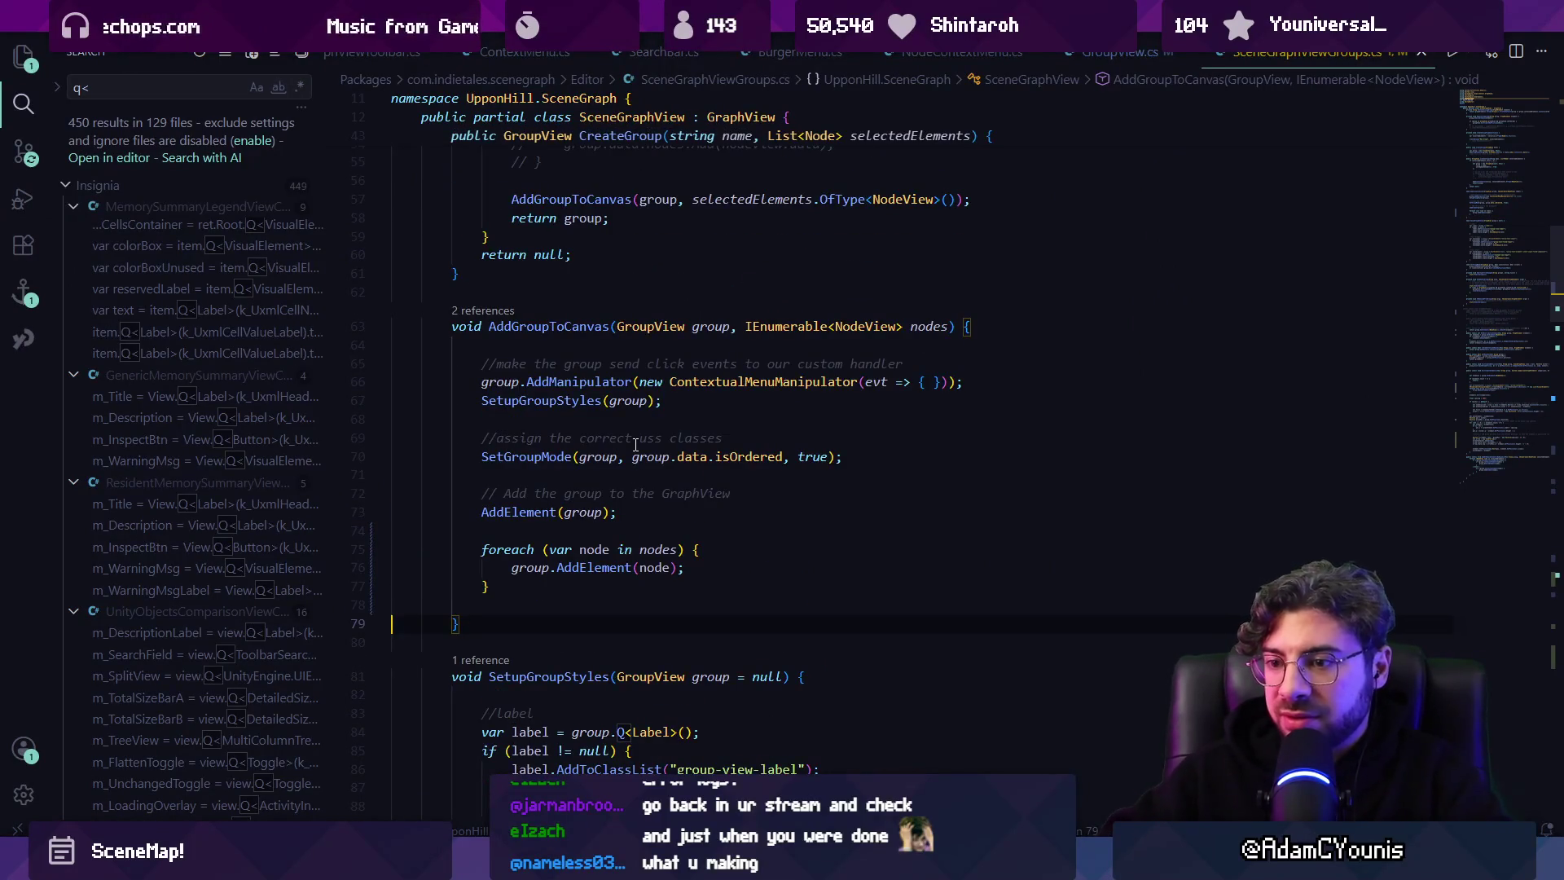
key(BackSpace)
Trace AddGroupToCanvas's call in CreateGroup, then CreateGroup's call on line 31.
click(483, 310)
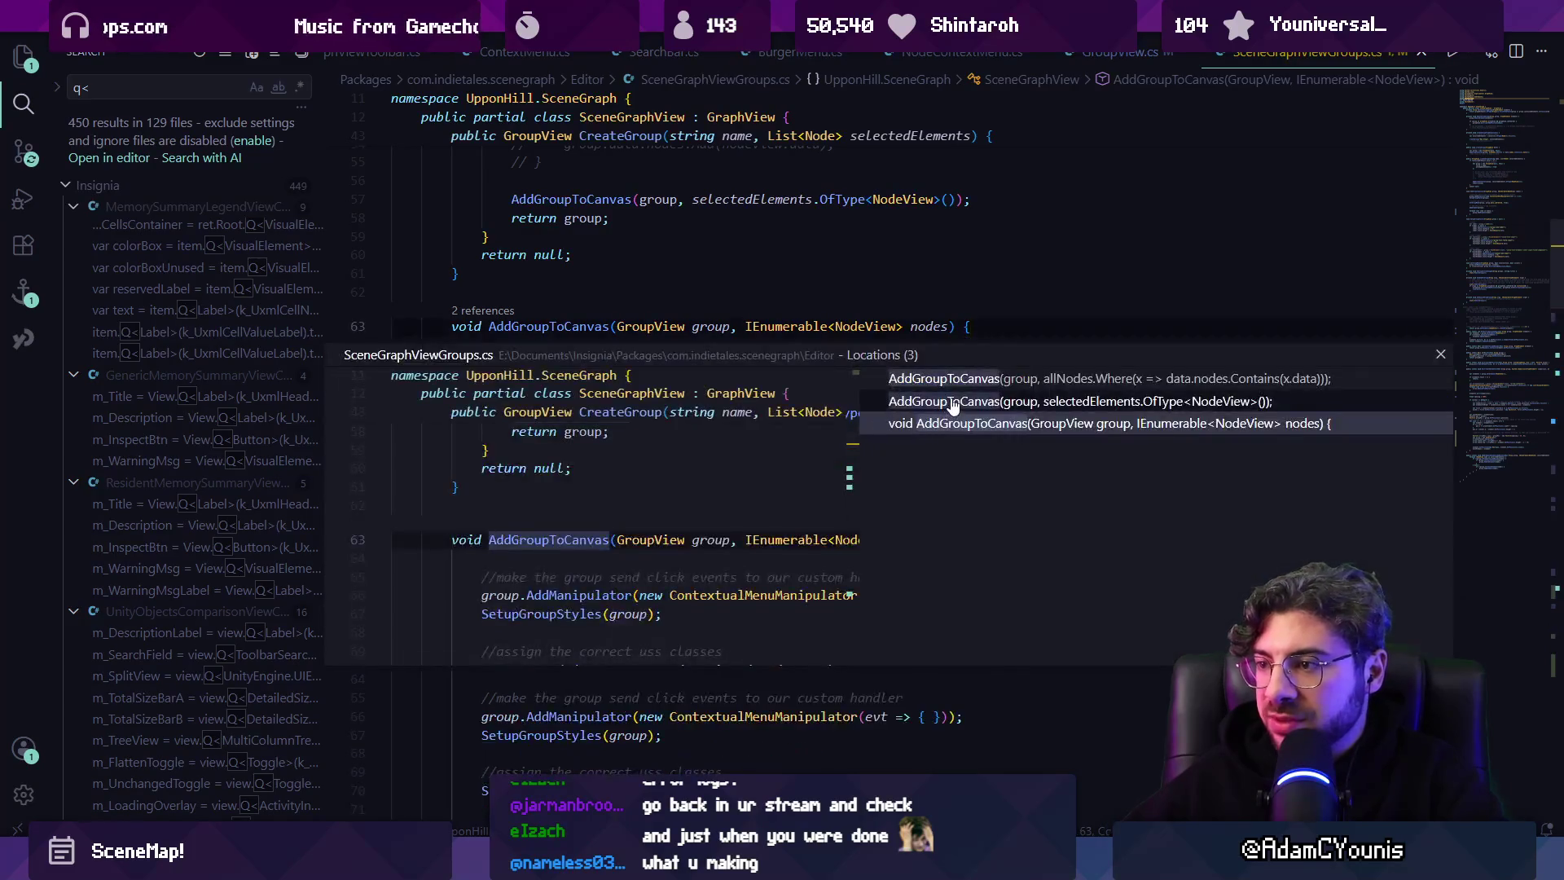
click(977, 396)
double_click(578, 483)
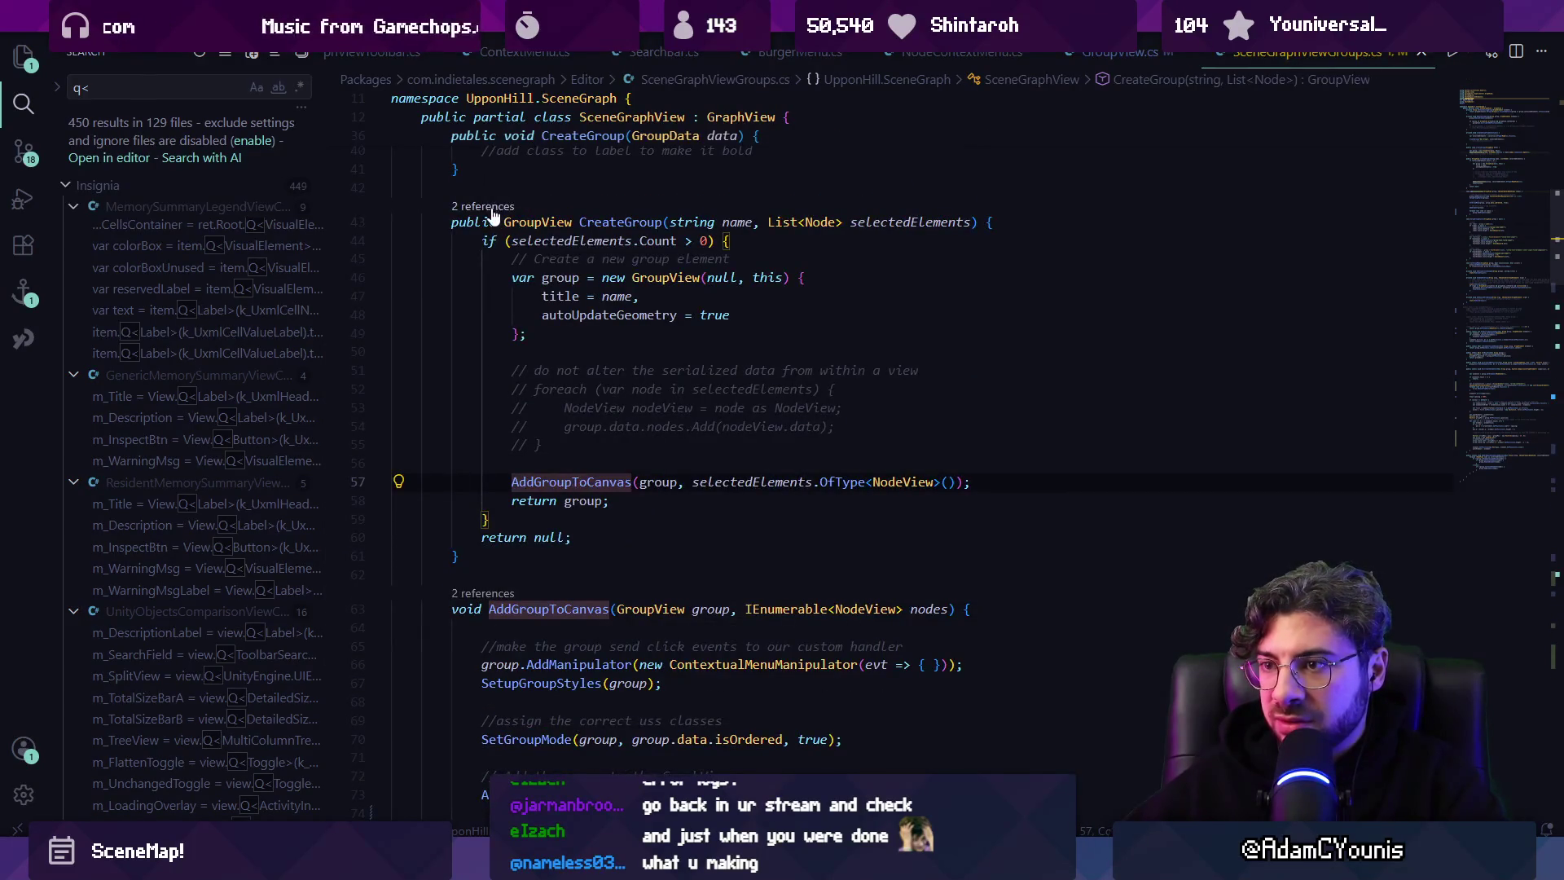
ctrl+click(619, 222)
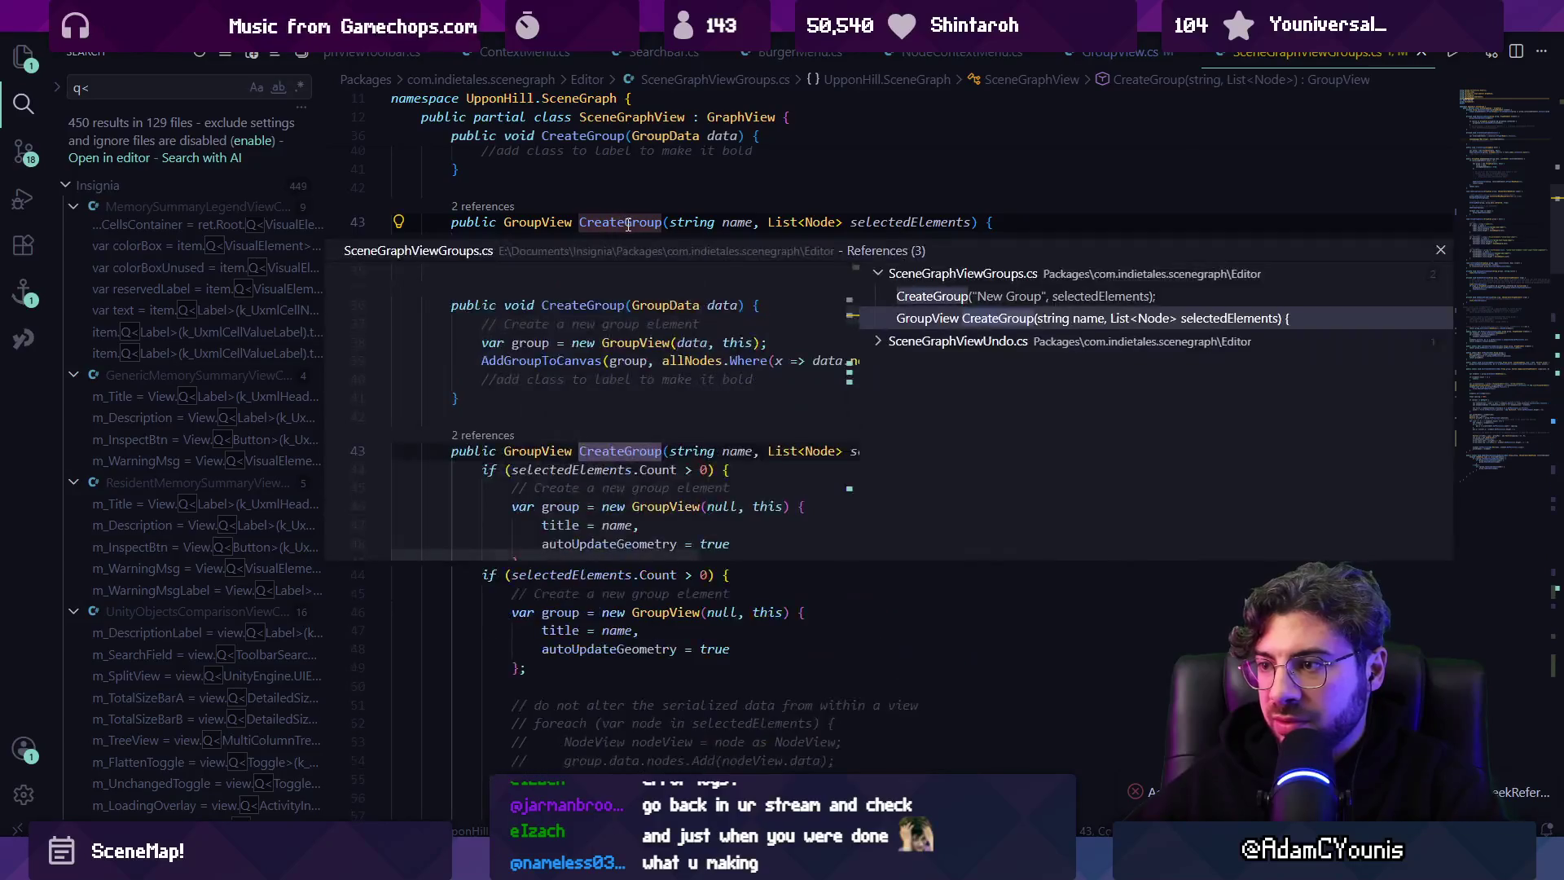
click(936, 295)
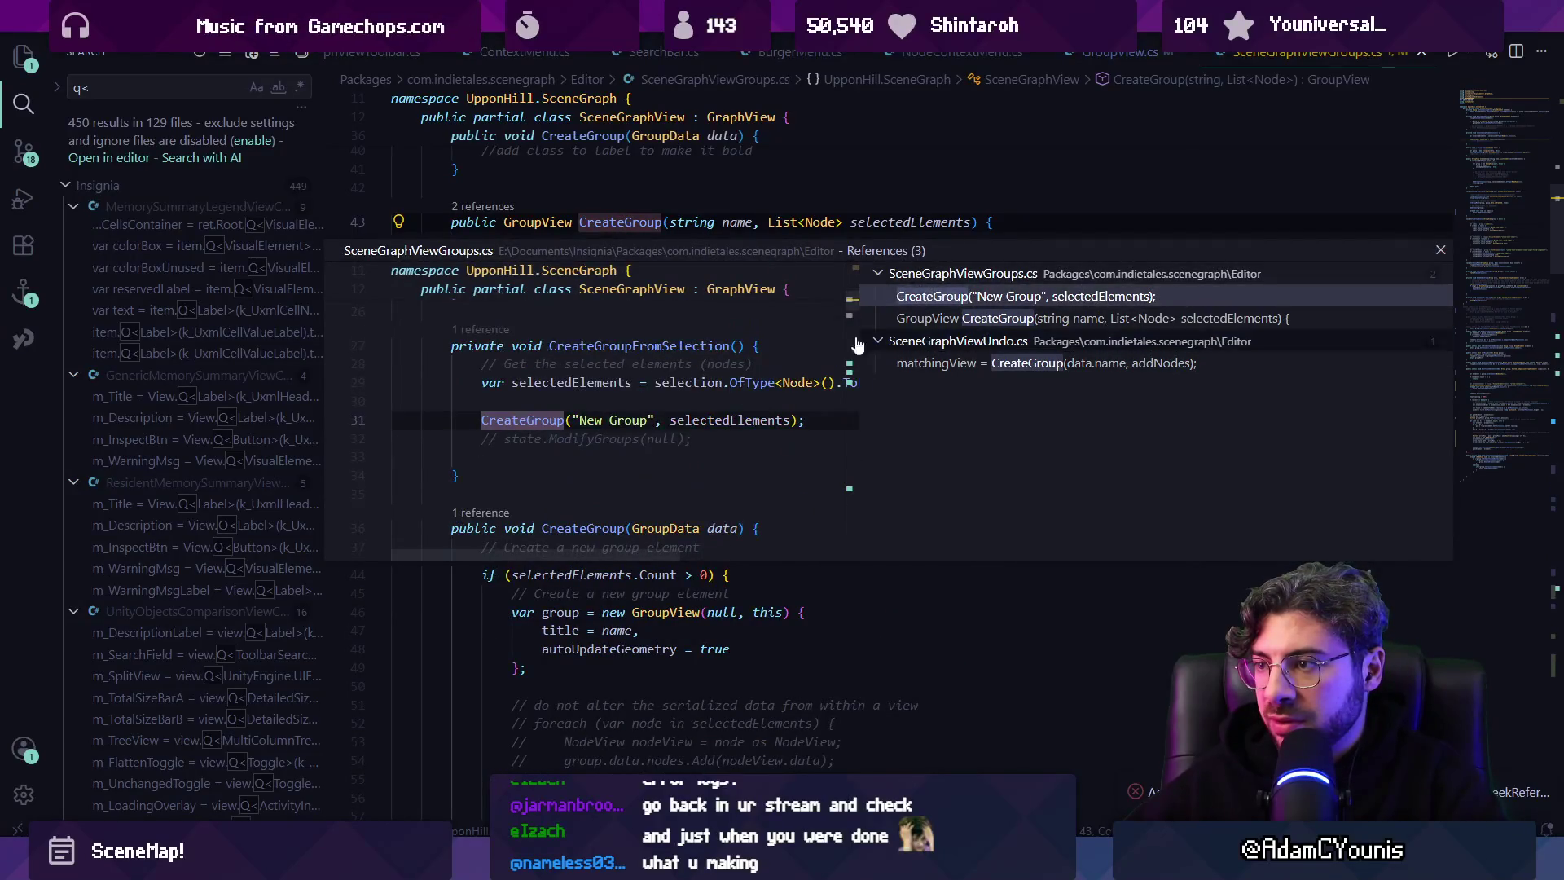
double_click(605, 424)
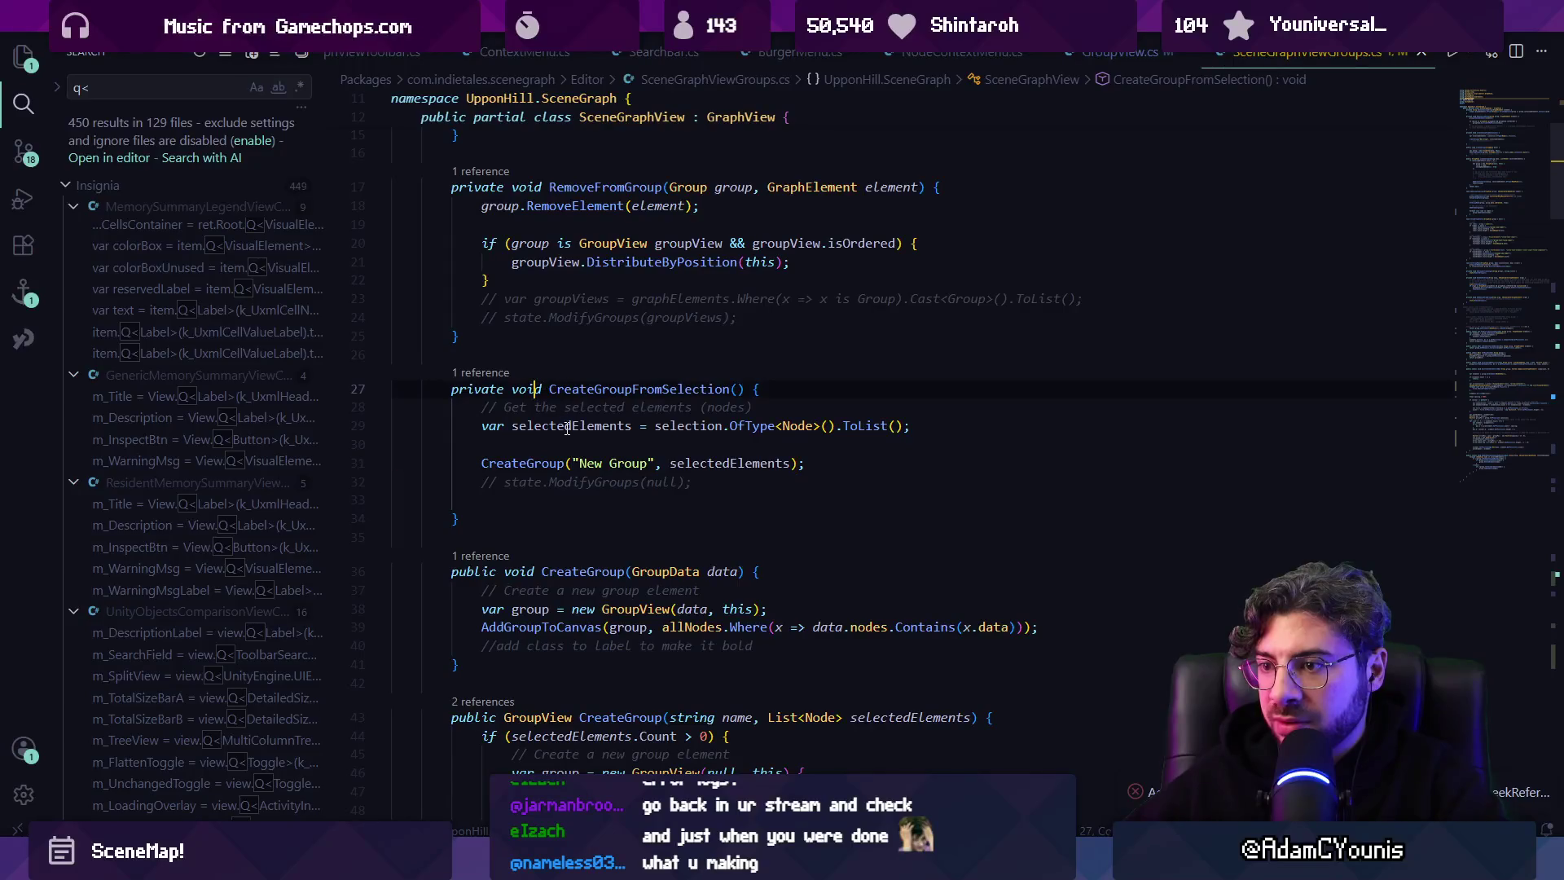
From the CreateGroup(GroupData) definition, jump to its caller in LoadExistingGroups.
ctrl+click(545, 463)
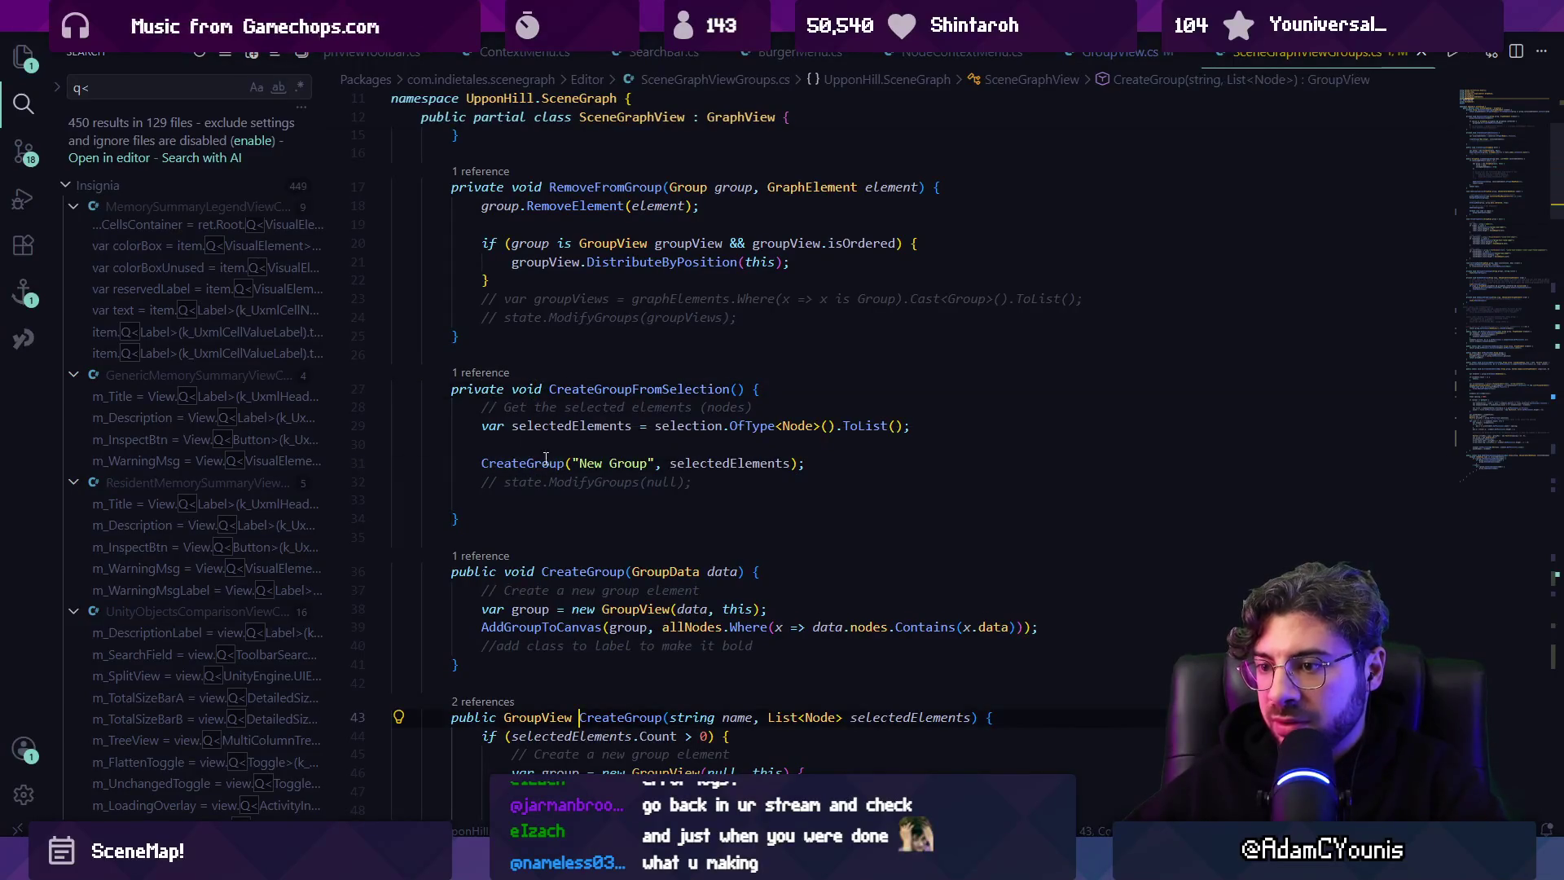
scroll(603, 466, down, 2)
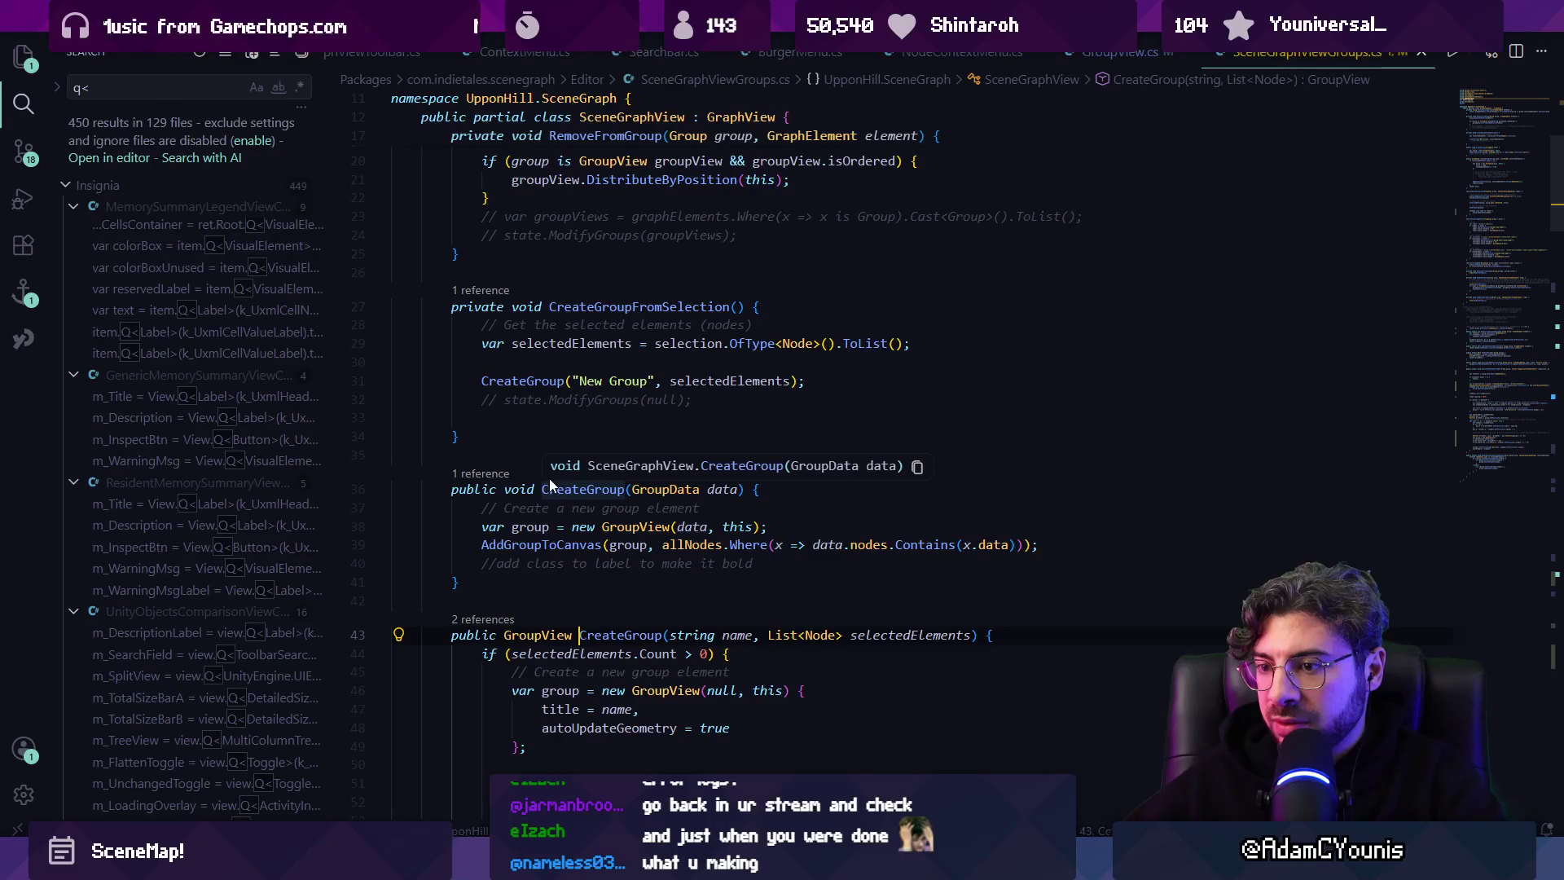
click(564, 490)
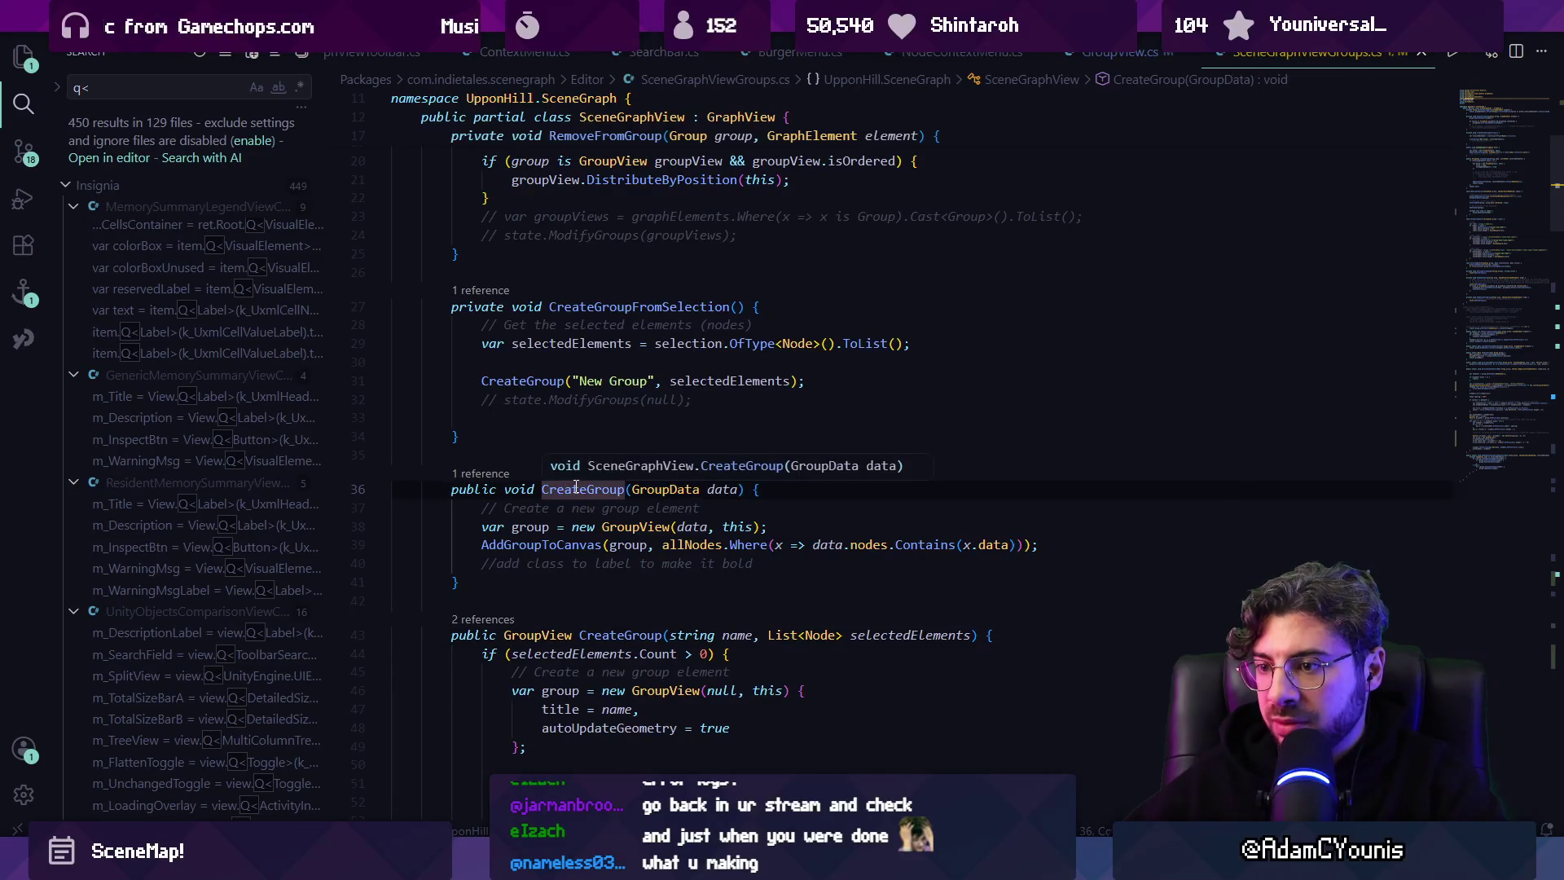
ctrl+click(575, 488)
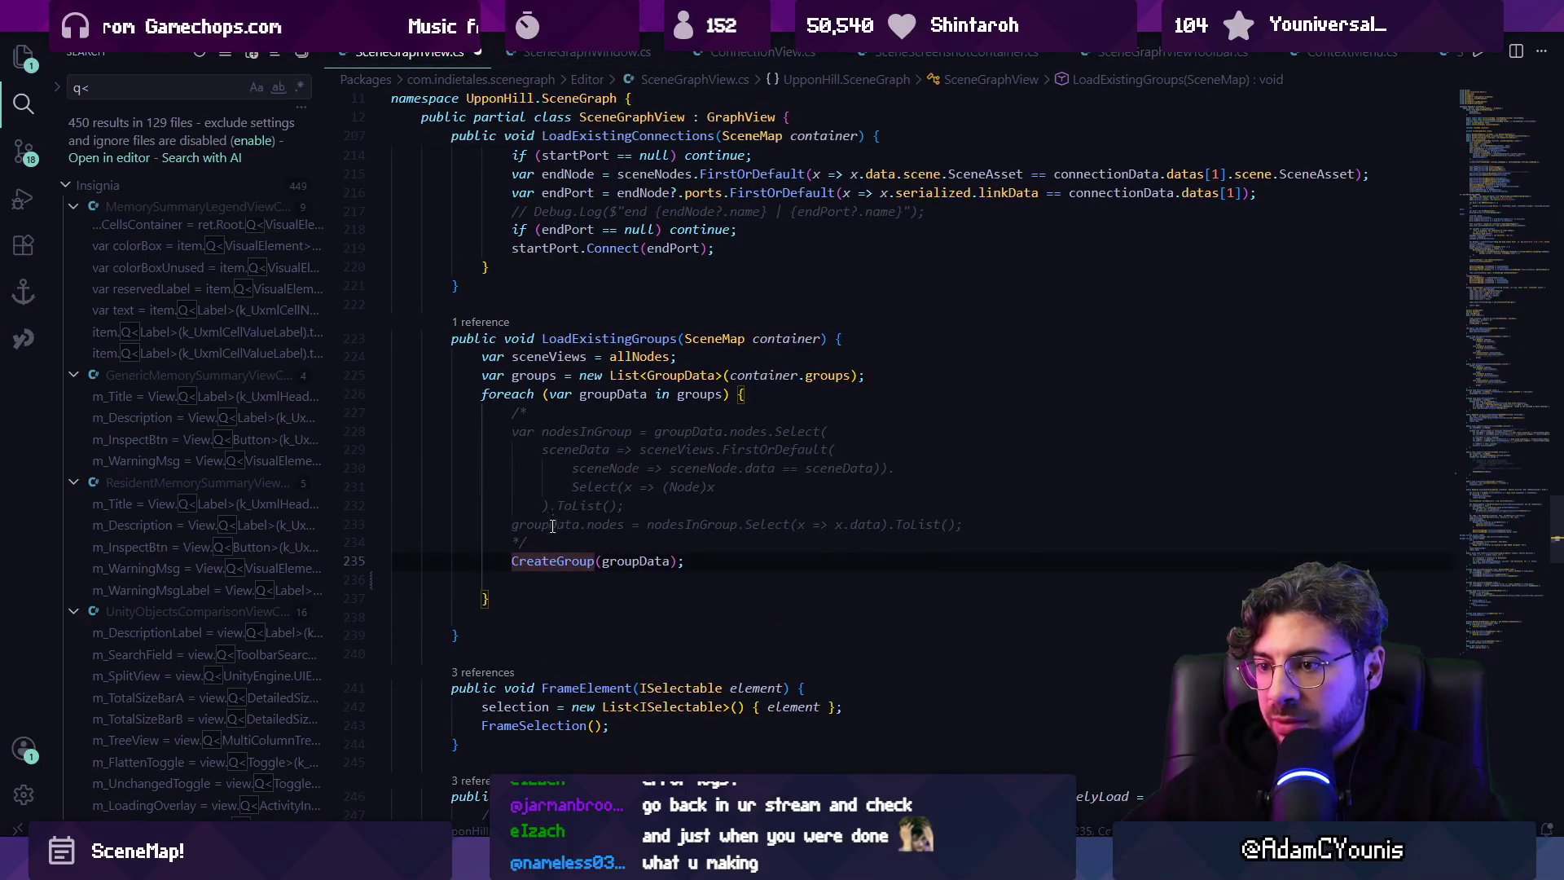
Delete the commented-out block in LoadExistingGroups and the blank lines around CreateGroup(groupData).
mouse_move(528, 542)
mouse_down()
mouse_move(402, 426)
mouse_move(505, 413)
mouse_up()
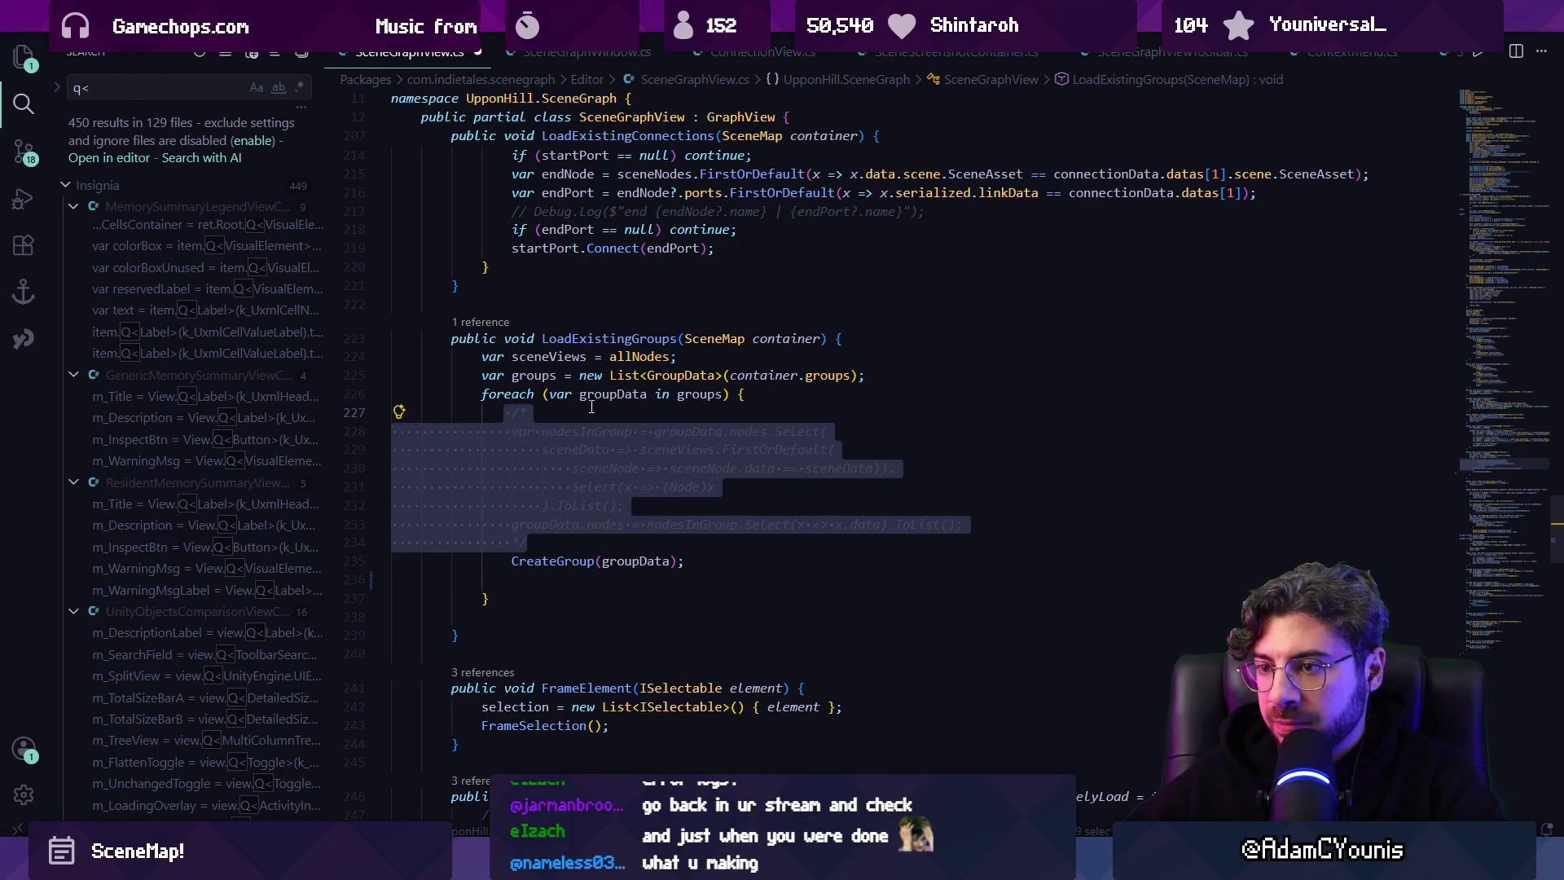
text(\)
key(ctrl+z)
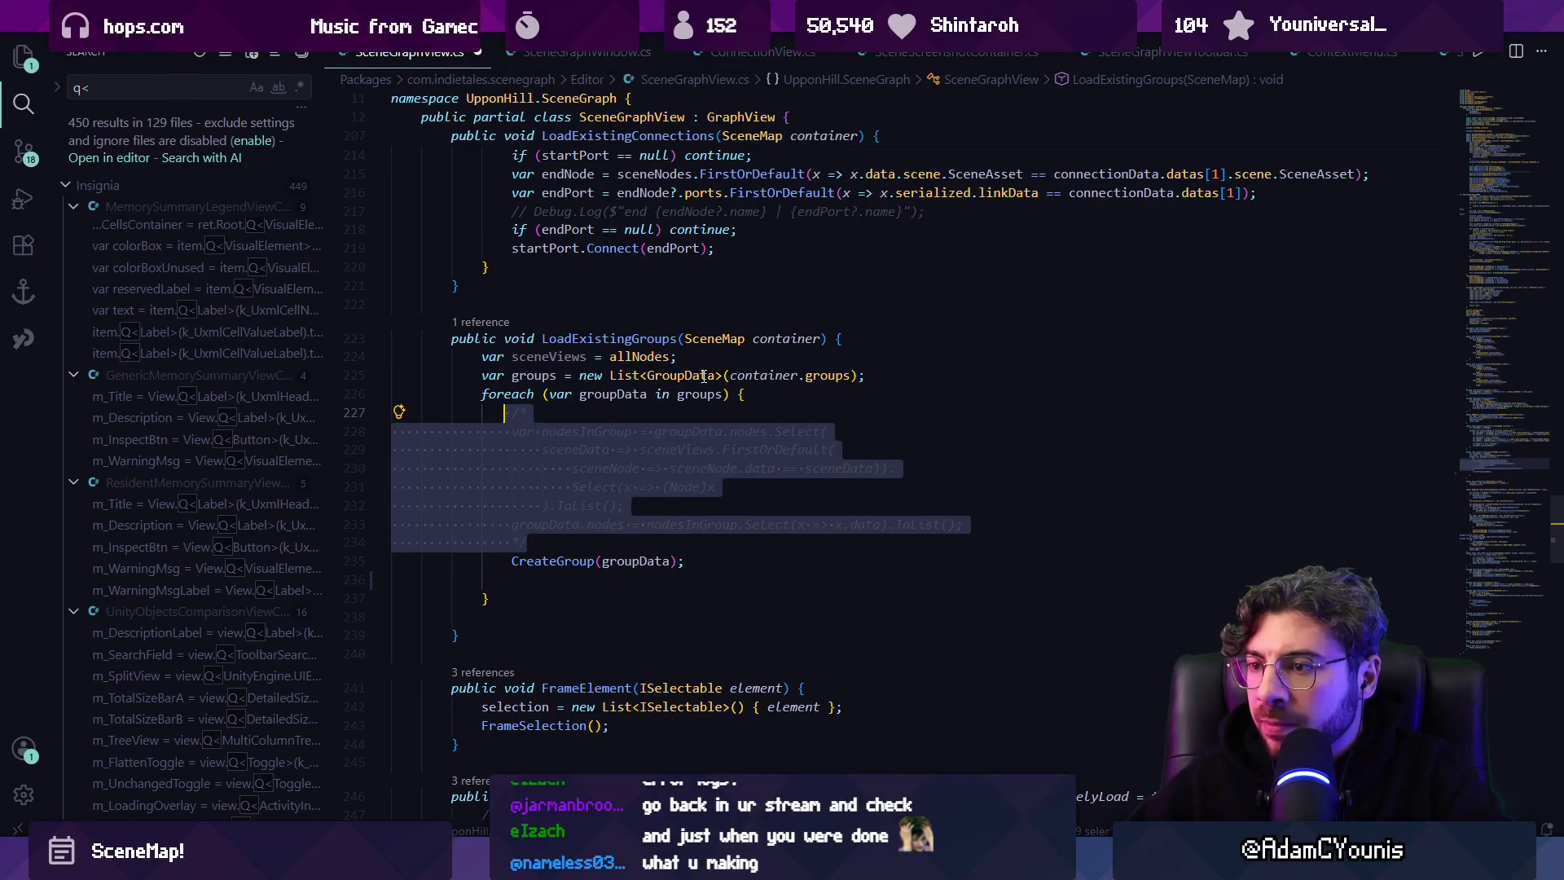
key(BackSpace)
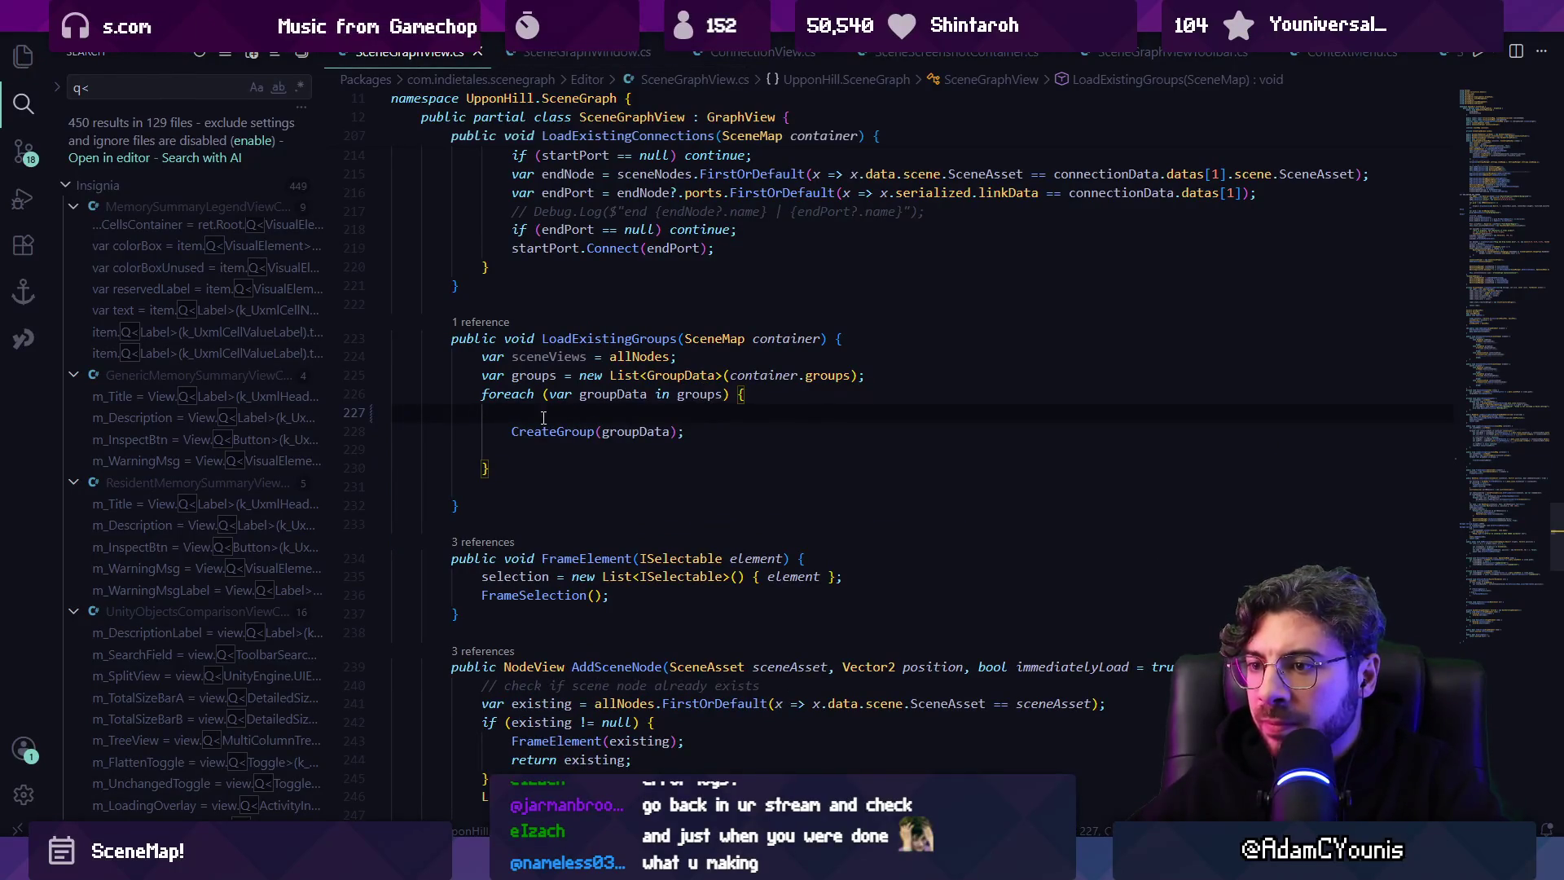
key(Delete)
key(End)
key(Delete)
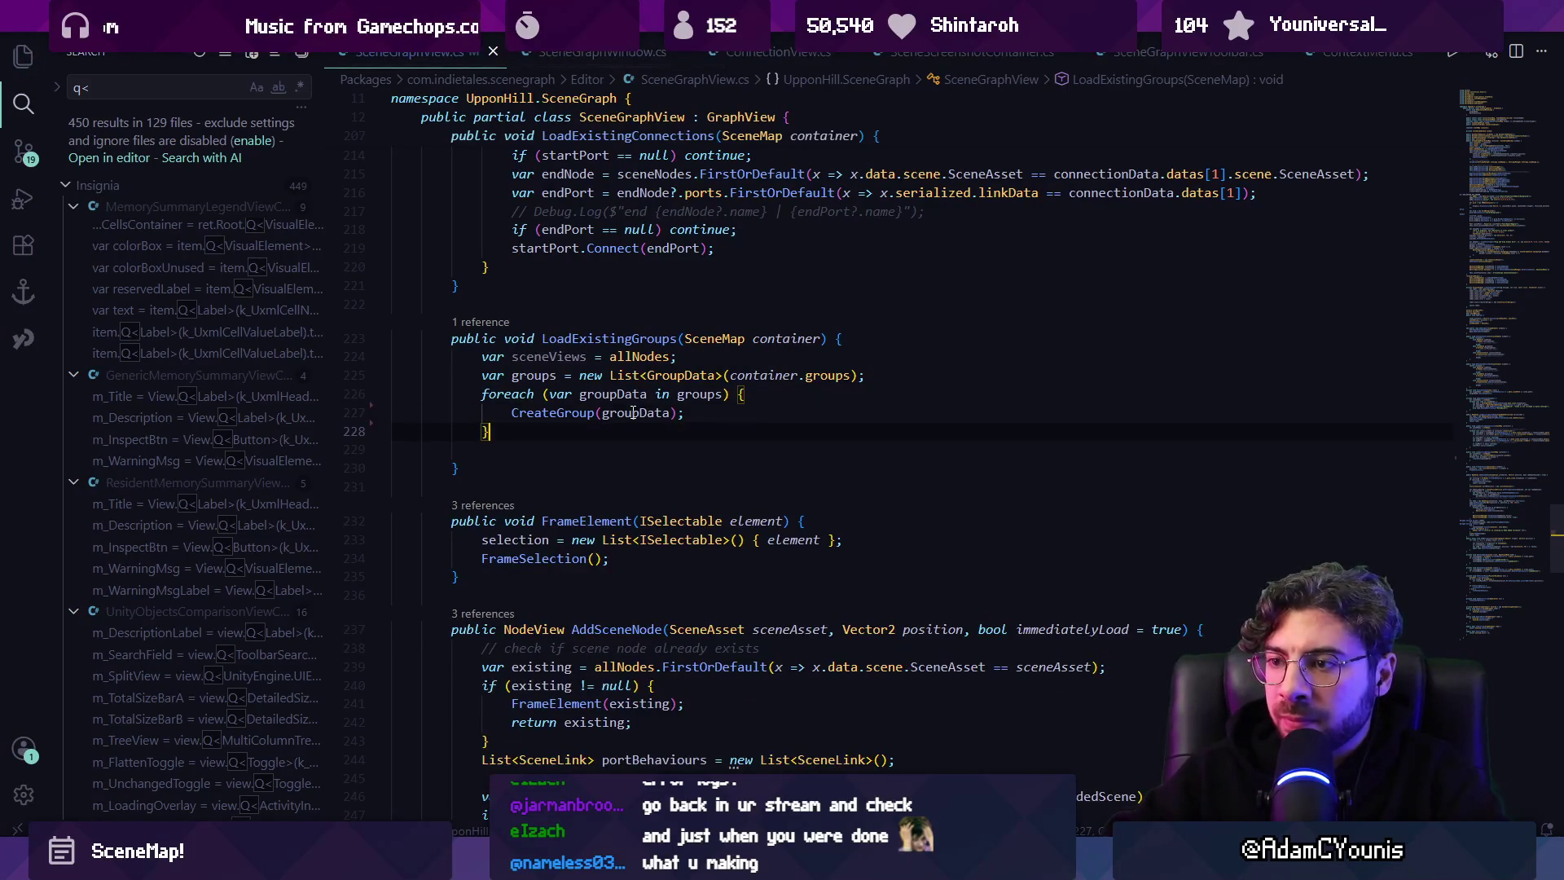
Remove the stray extra line, save SceneGraphView.cs and go to CreateGroup's definition.
key(Return)
key(Return)
text(foreach)
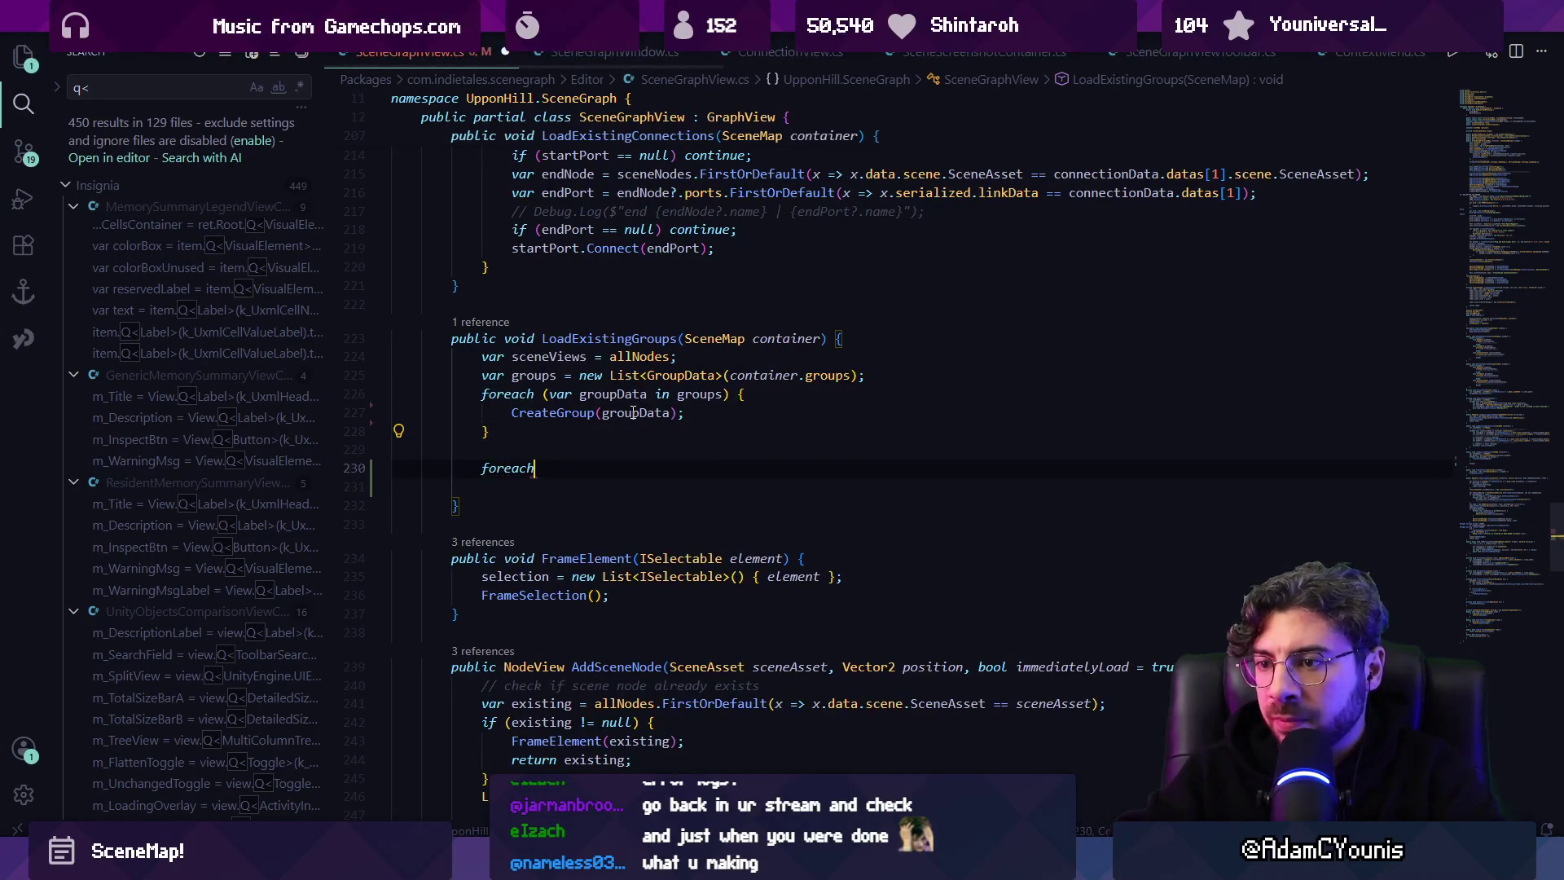
key(ctrl+BackSpace)
key(ctrl+BackSpace)
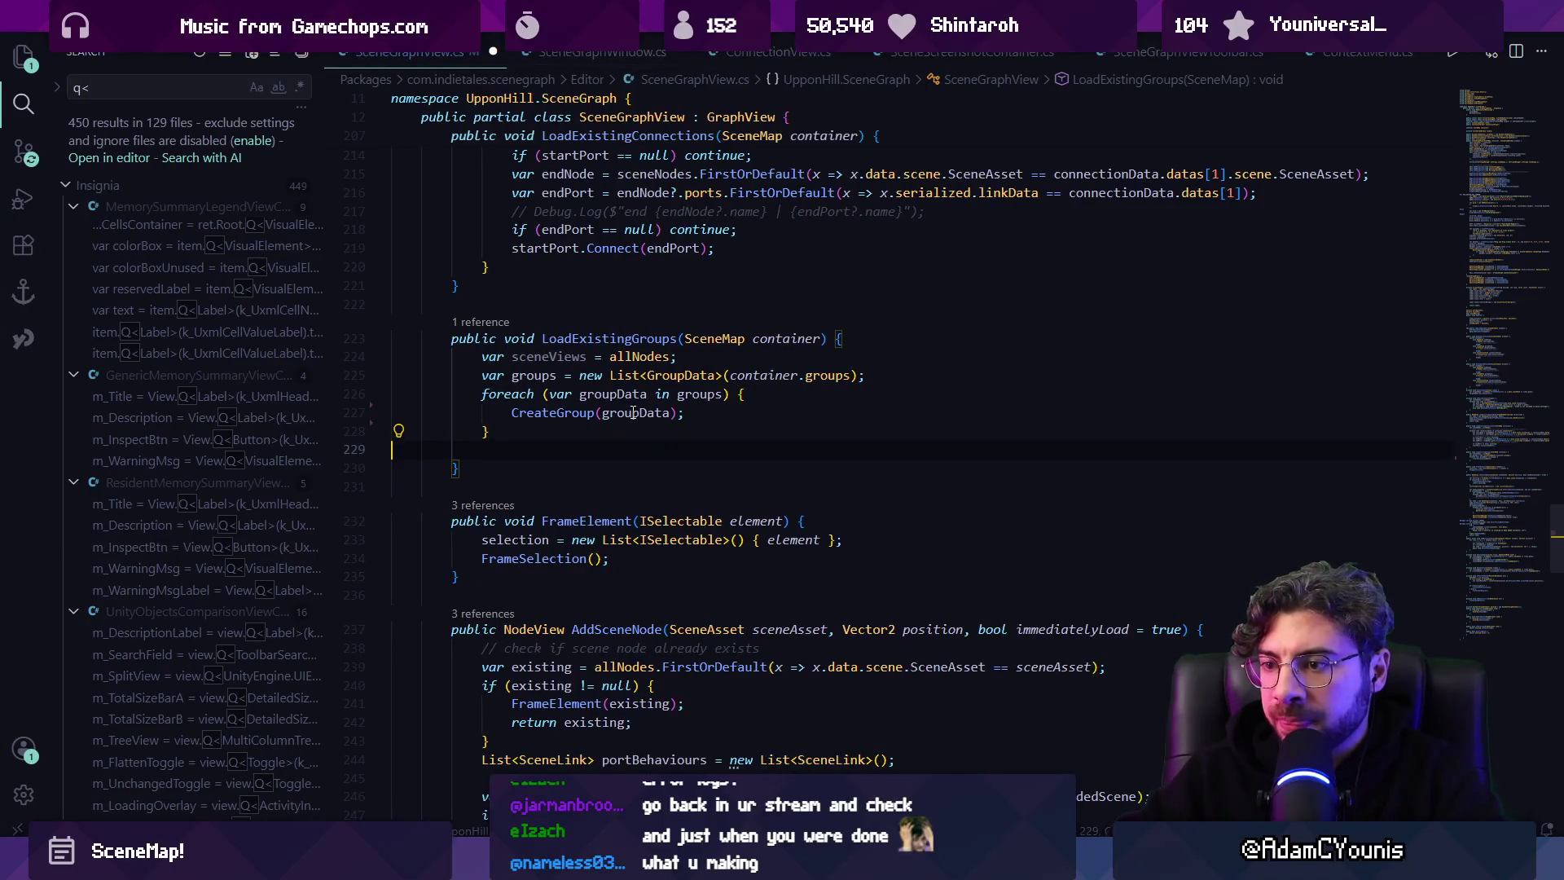
key(BackSpace)
key(ctrl+s)
ctrl+click(558, 415)
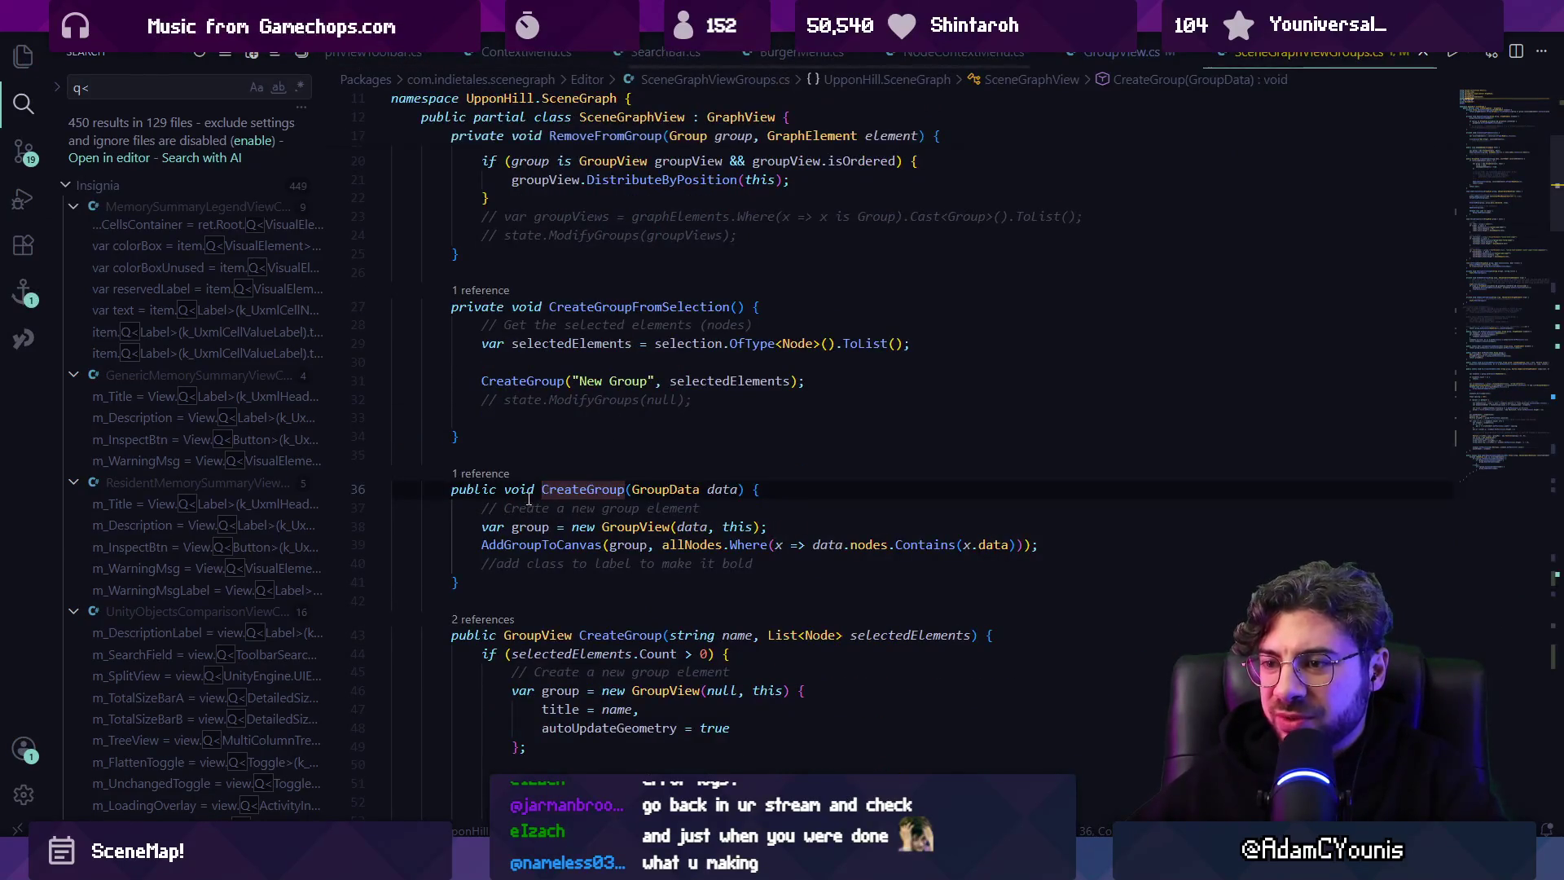
Jump to AddGroupToCanvas, add a line after its foreach loop, and save SceneGraphViewGroups.cs.
scroll(540, 494, down, 1)
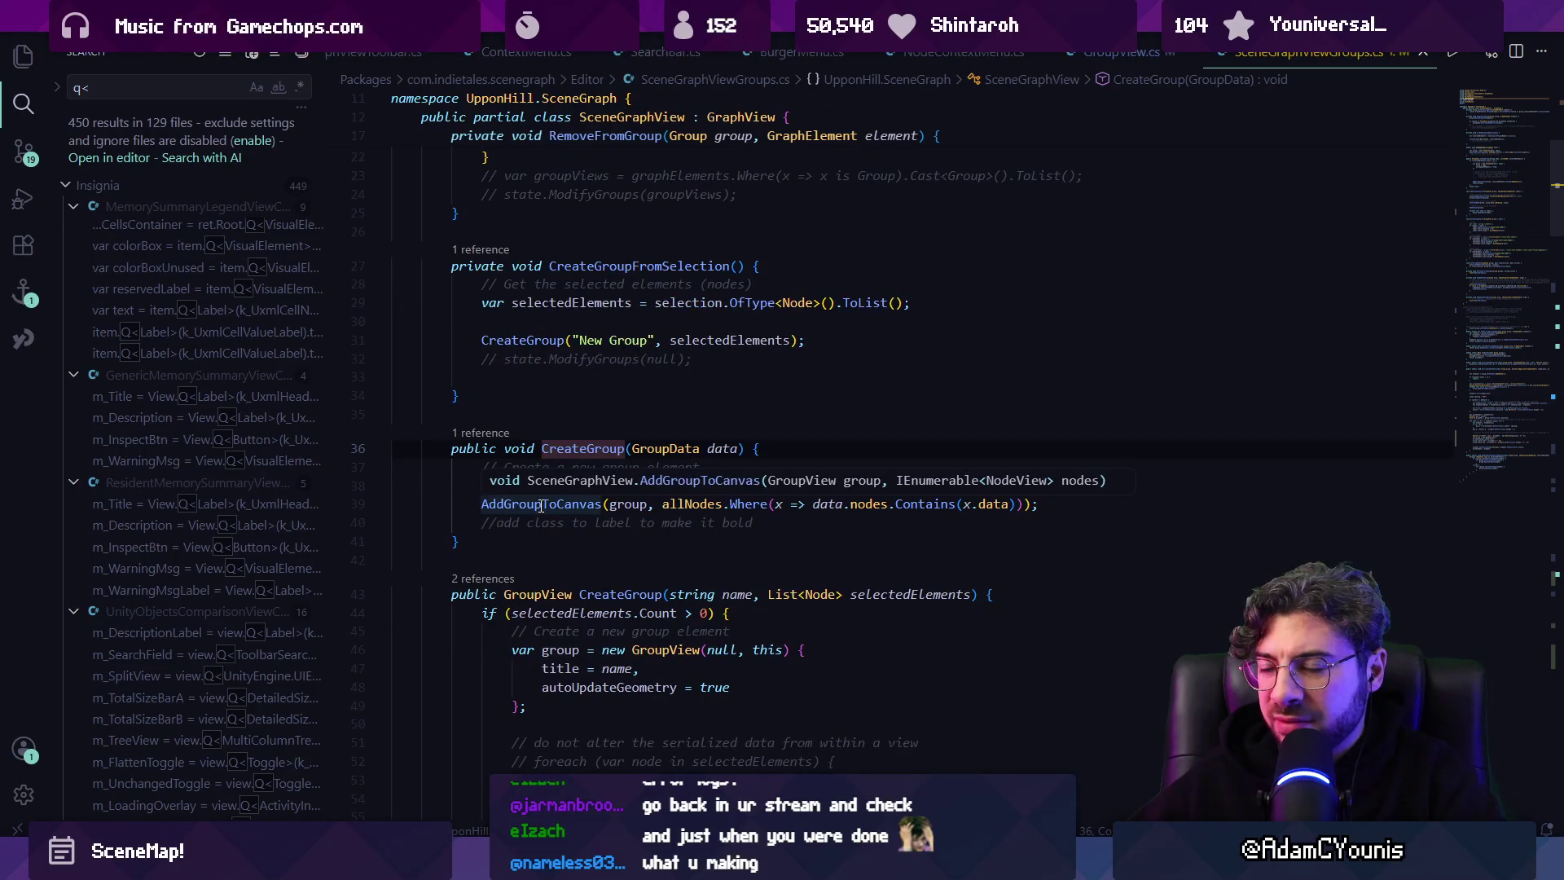
click(562, 502)
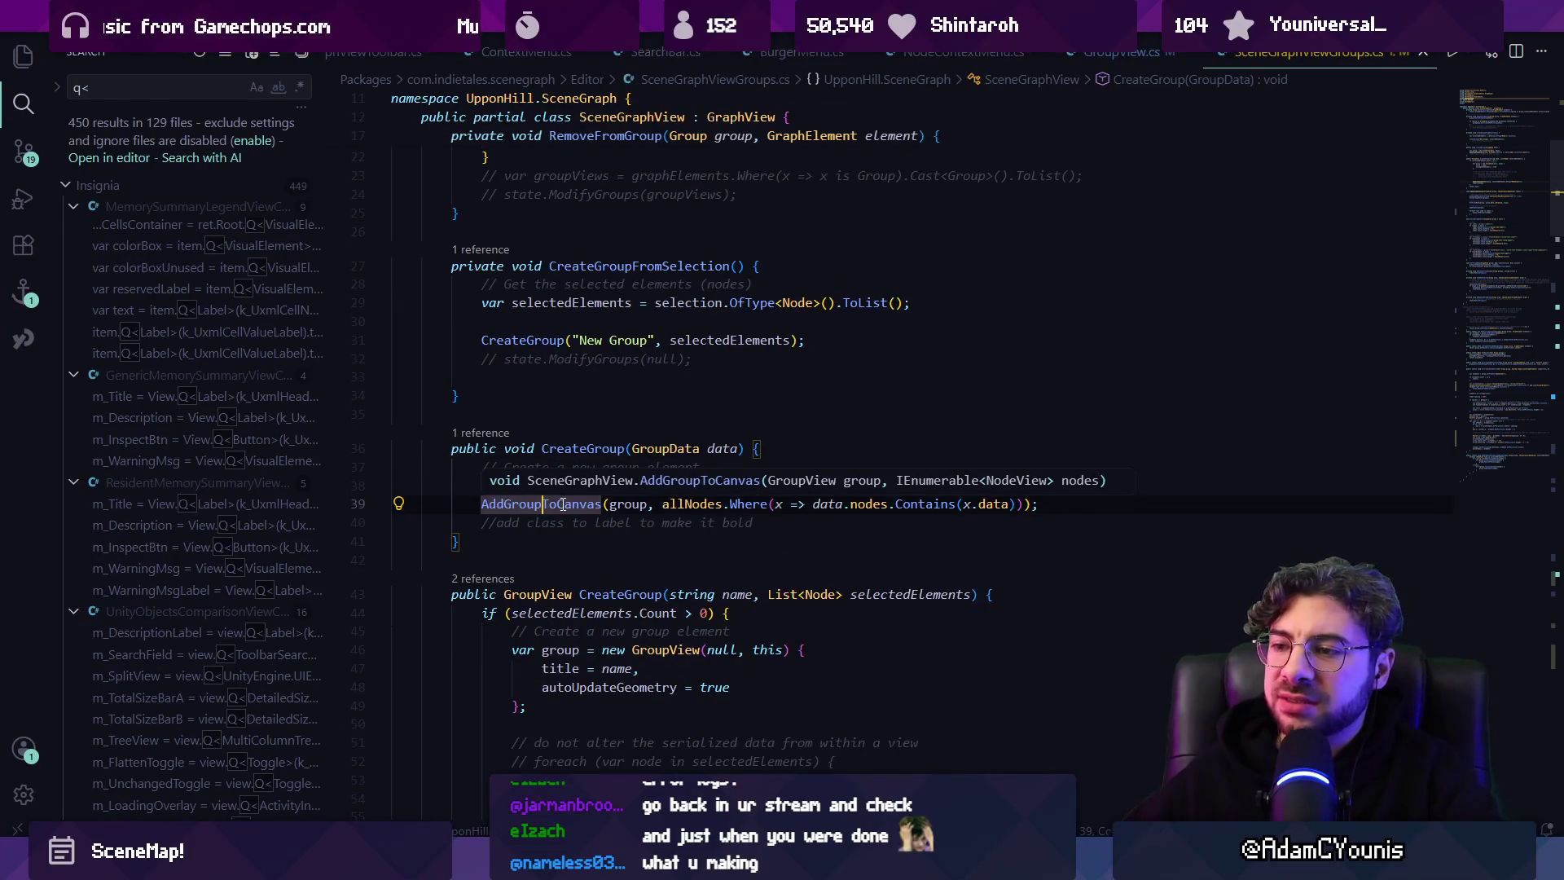
ctrl+click(562, 503)
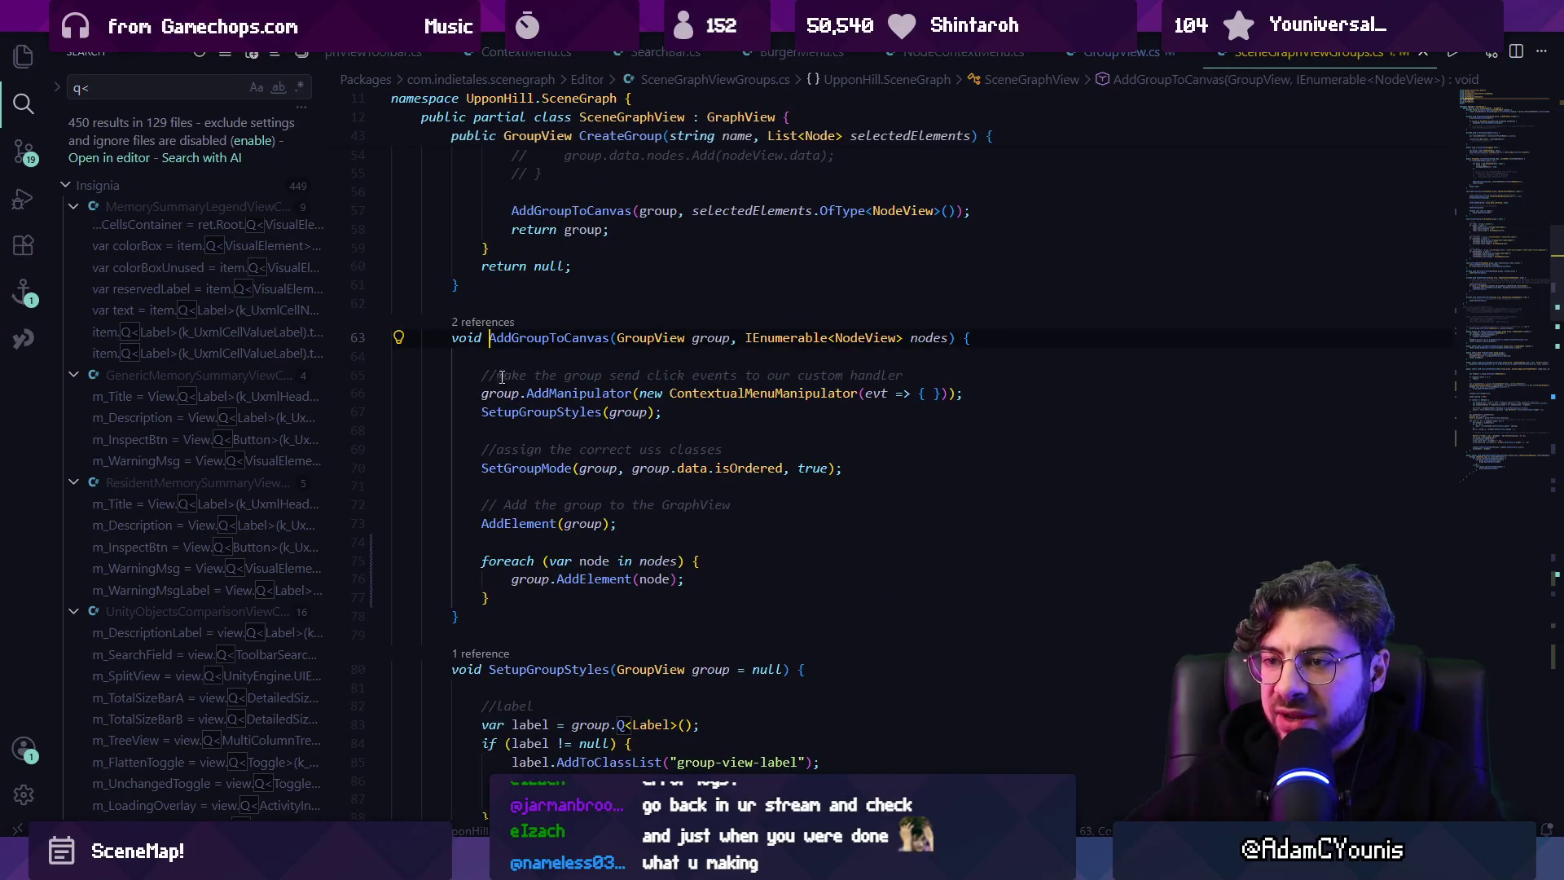
mouse_move(498, 360)
mouse_down()
mouse_move(733, 488)
mouse_move(633, 603)
mouse_up()
key(Escape)
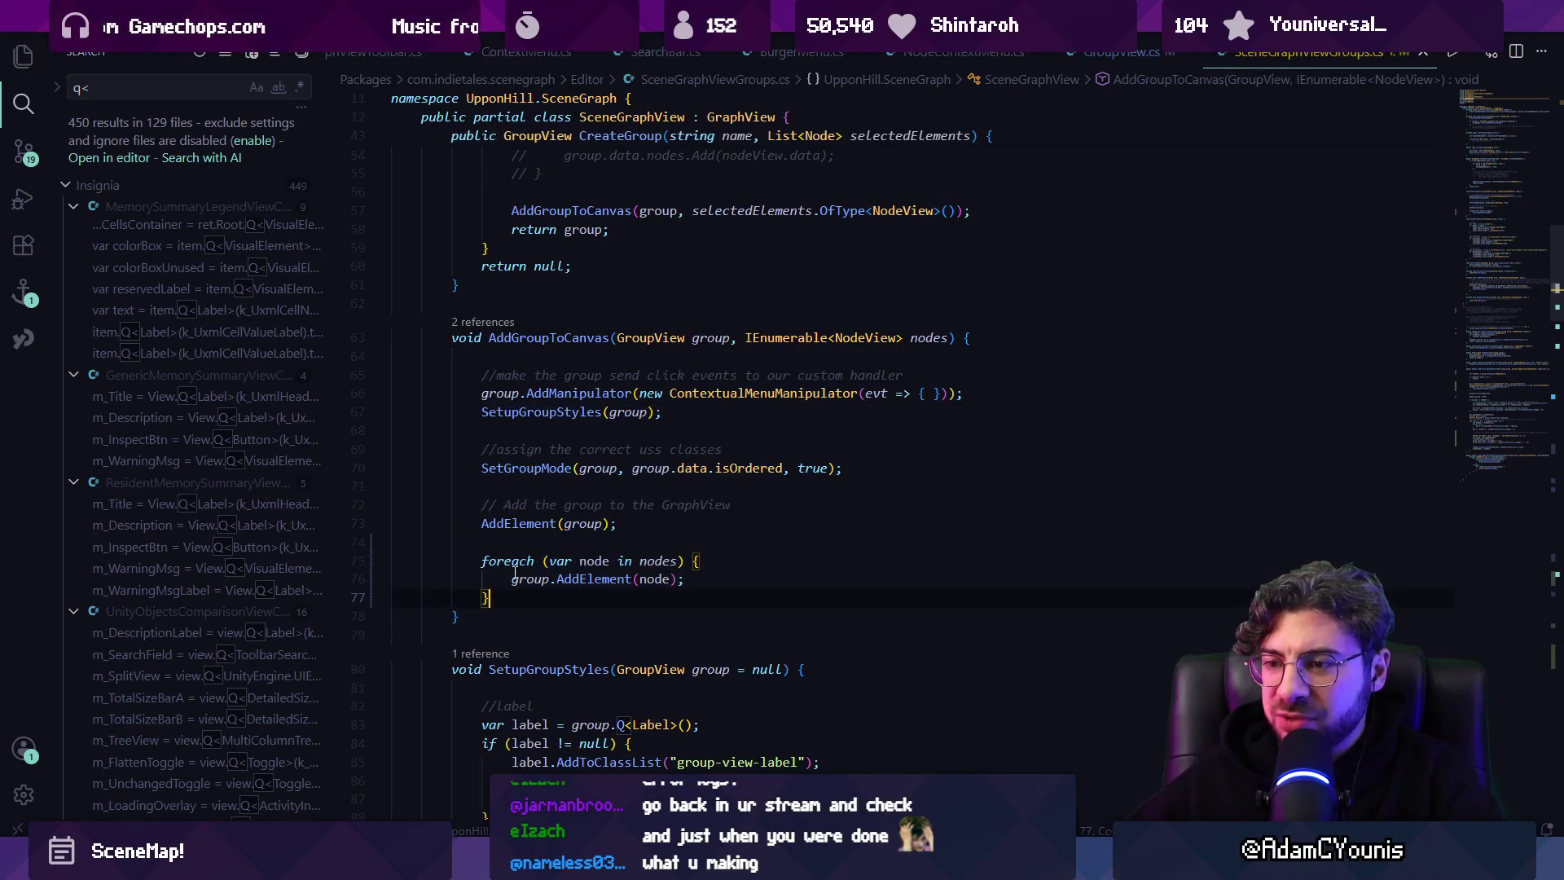
scroll(561, 542, down, 2)
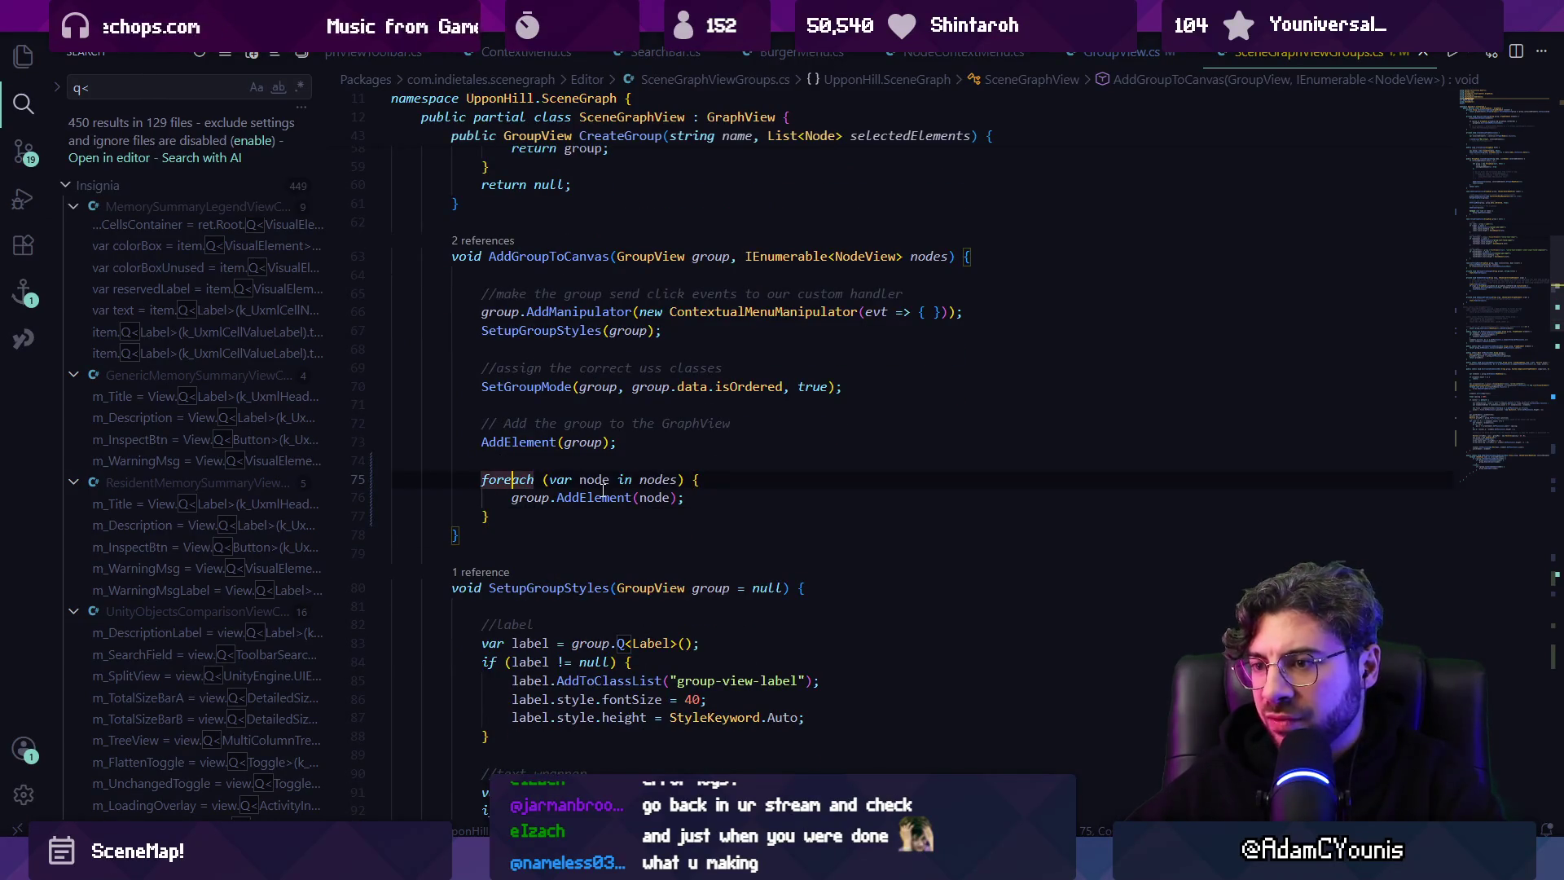
click(621, 514)
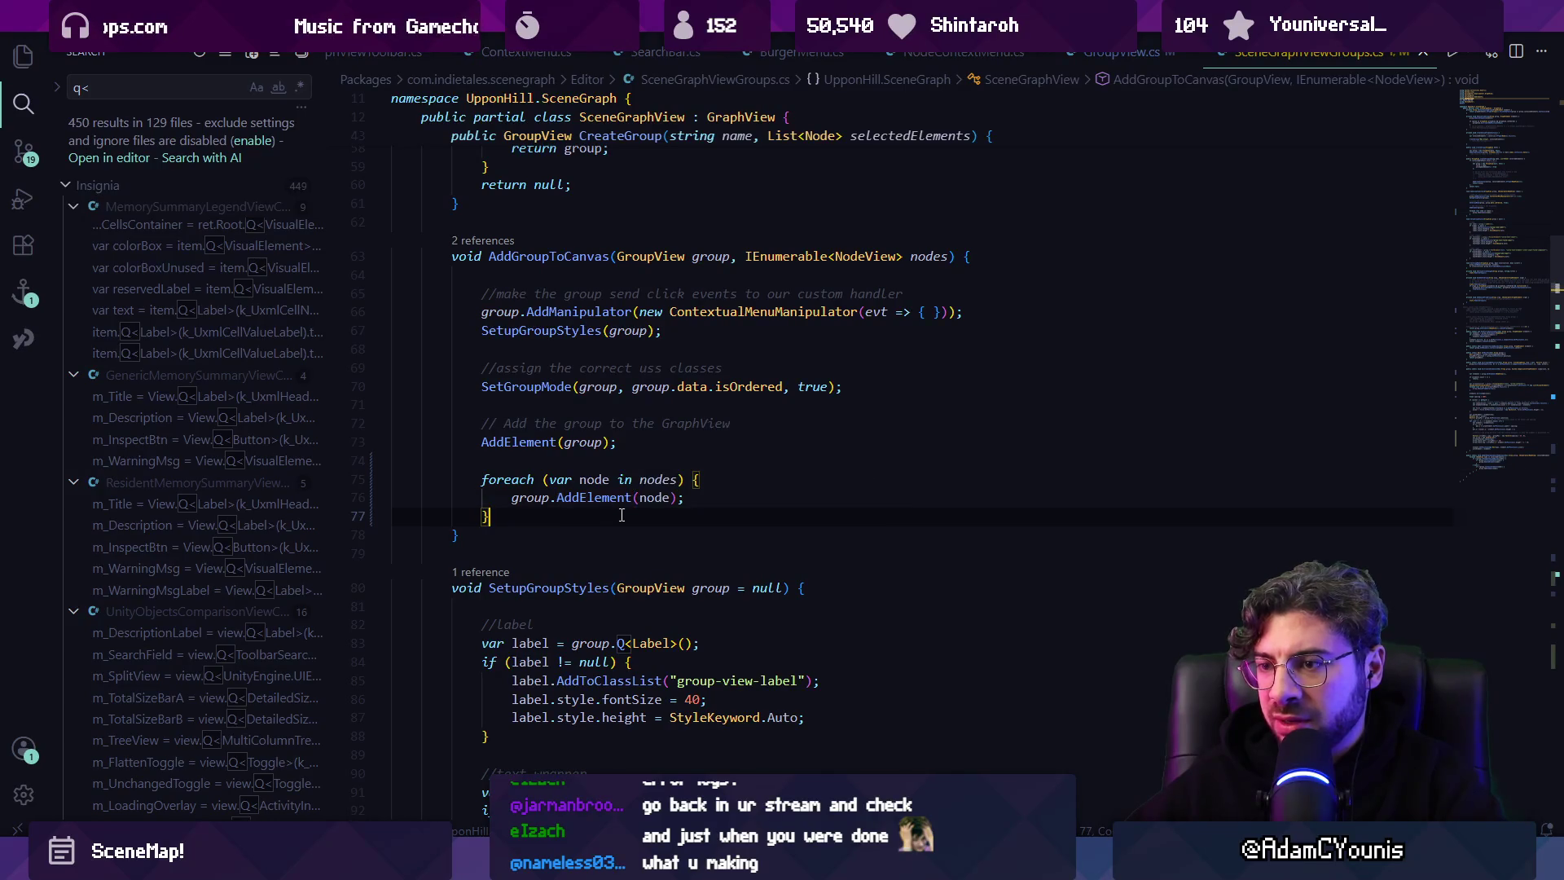
key(Return)
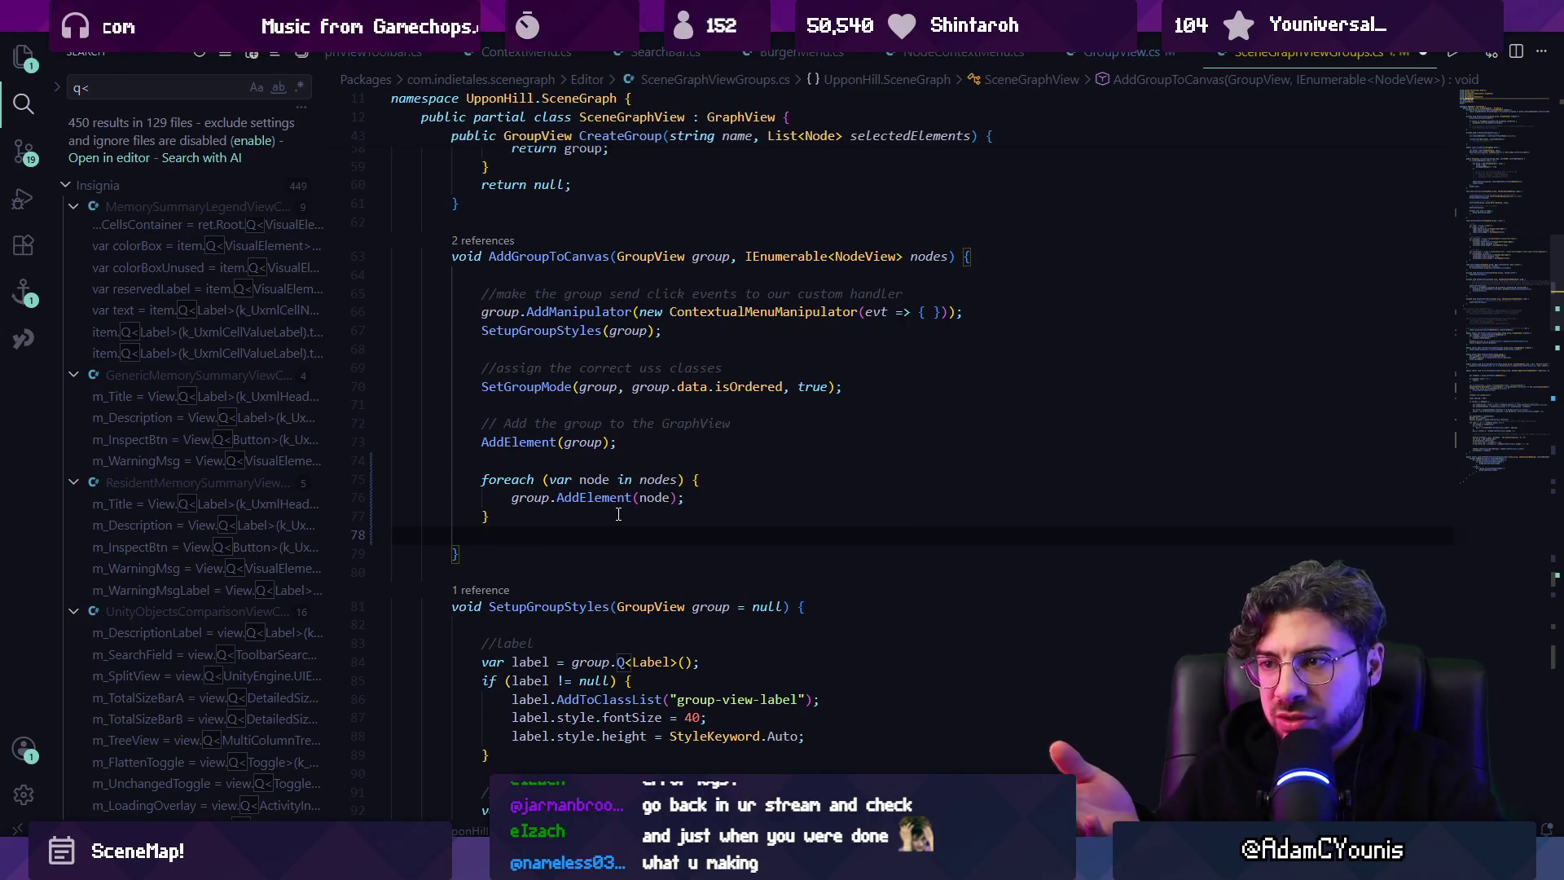
key(ctrl+s)
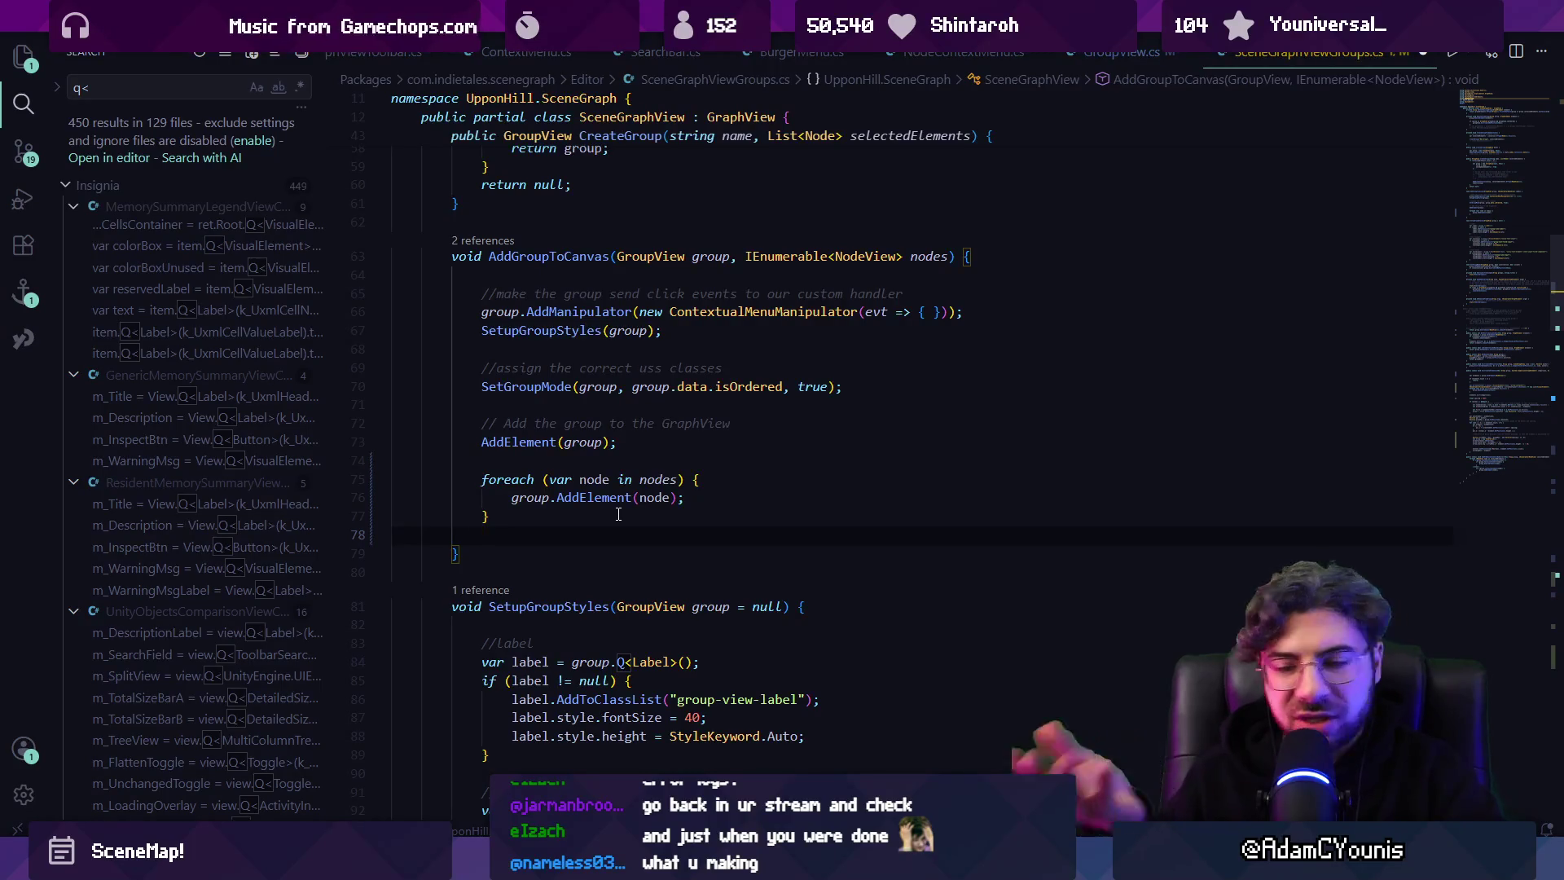
Undo back to the commented DistributeByPosition line, then select and delete it.
key(ctrl+z)
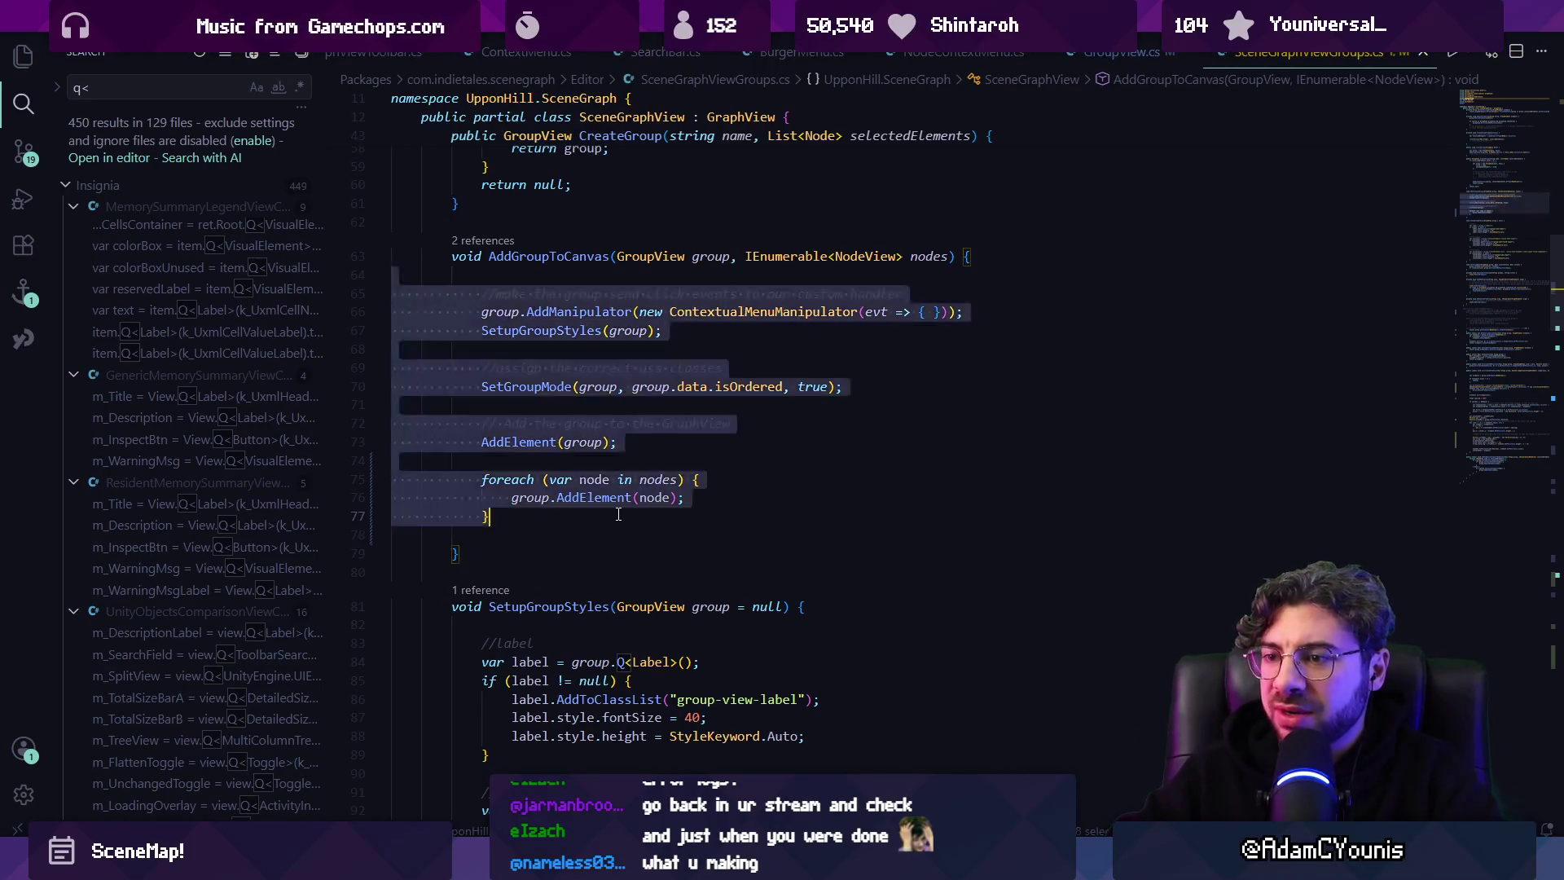
key(ctrl+z)
key(ctrl+z)
key(ctrl+z)
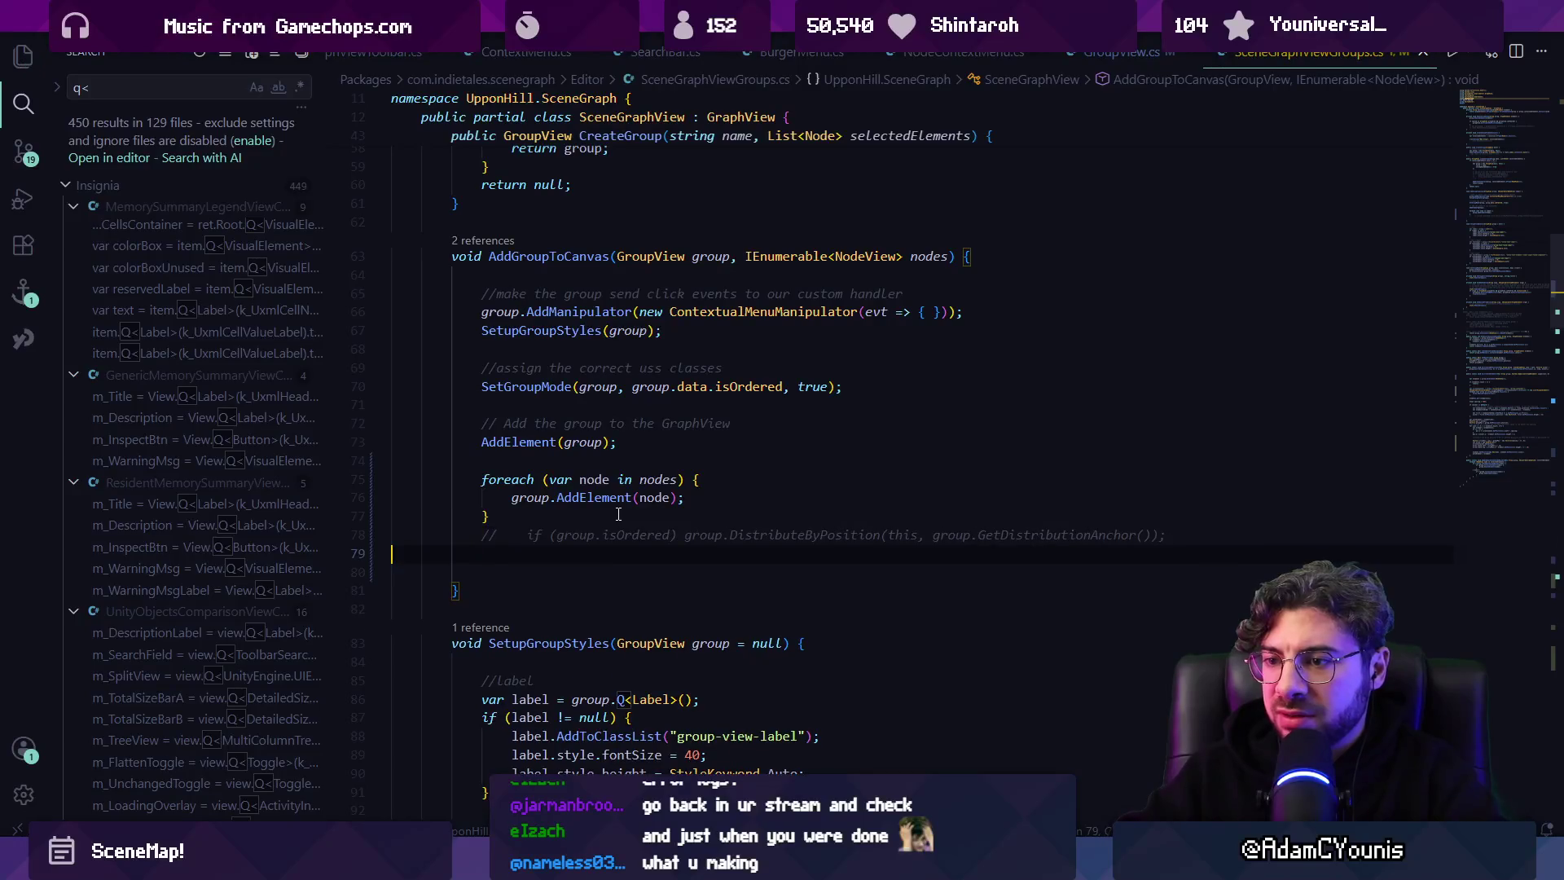
key(ctrl+Right)
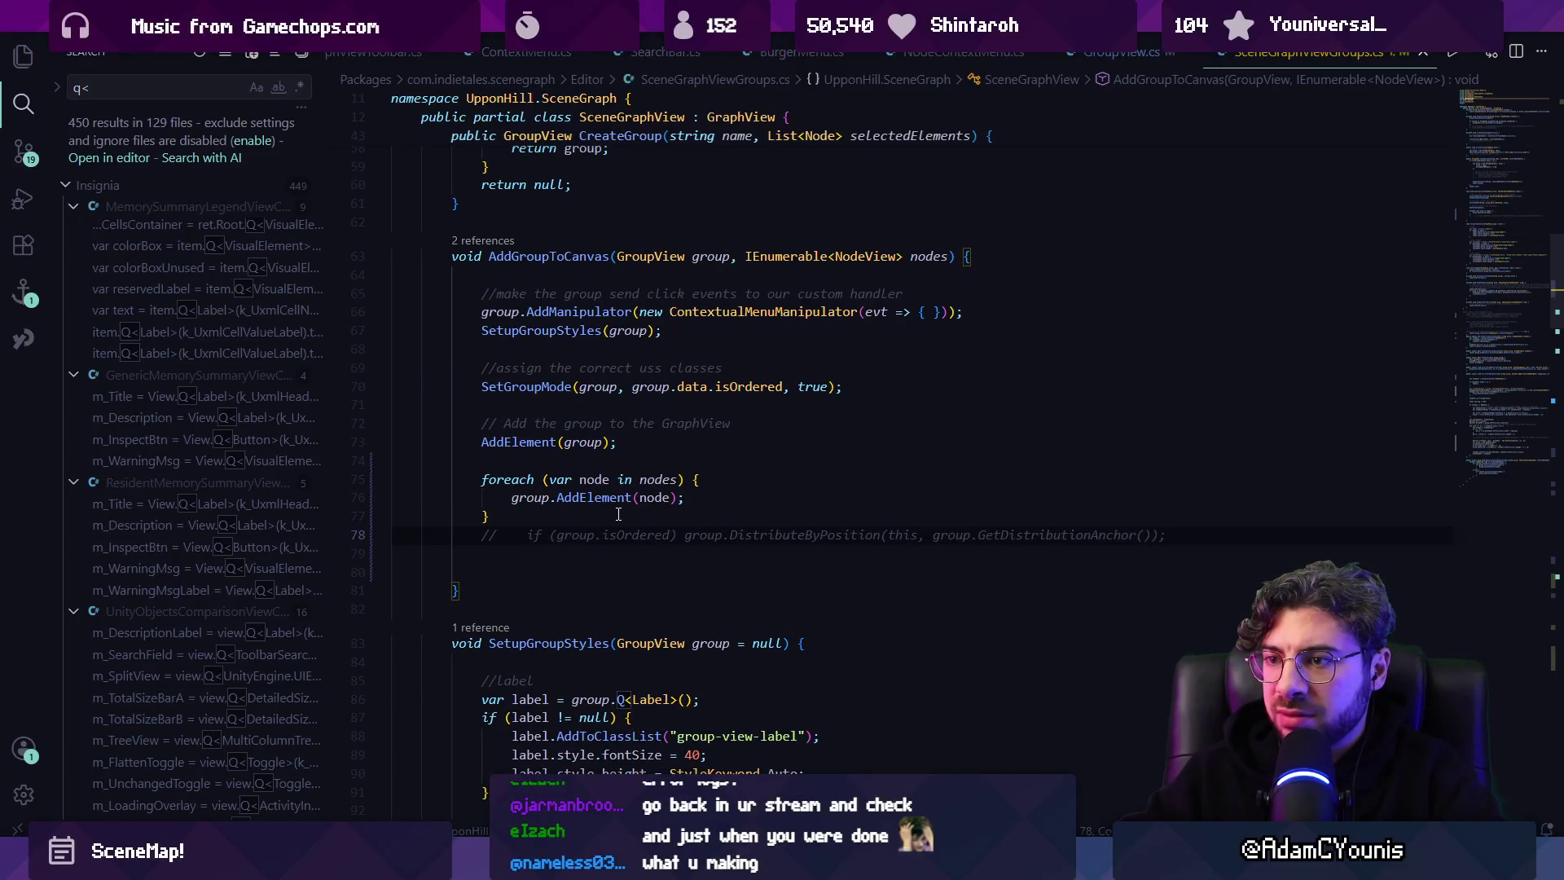
key(shift+Down)
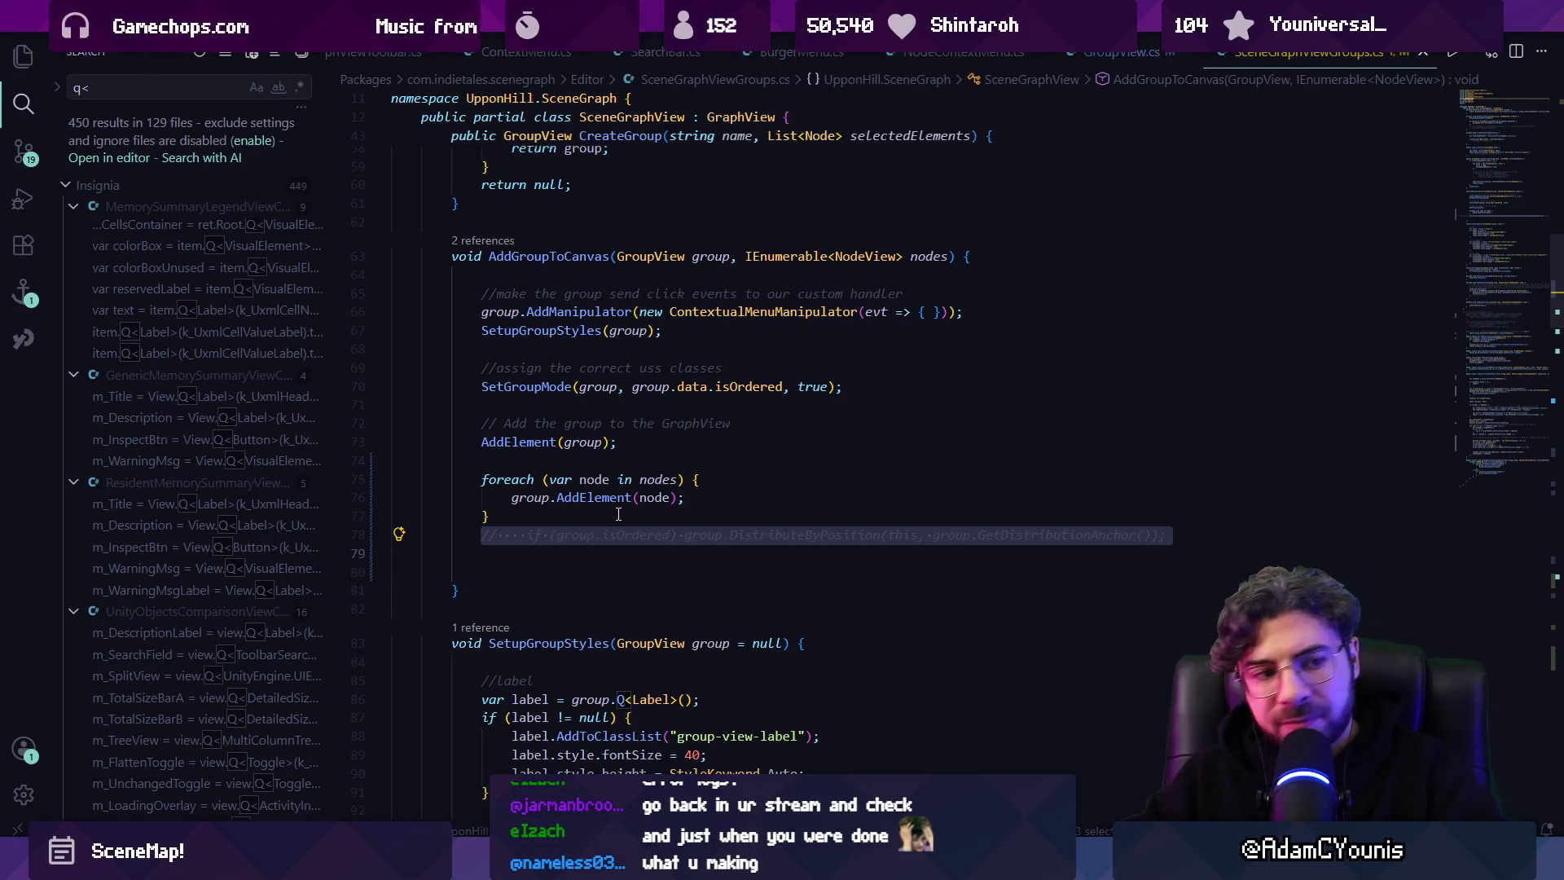
key(BackSpace)
key(BackSpace)
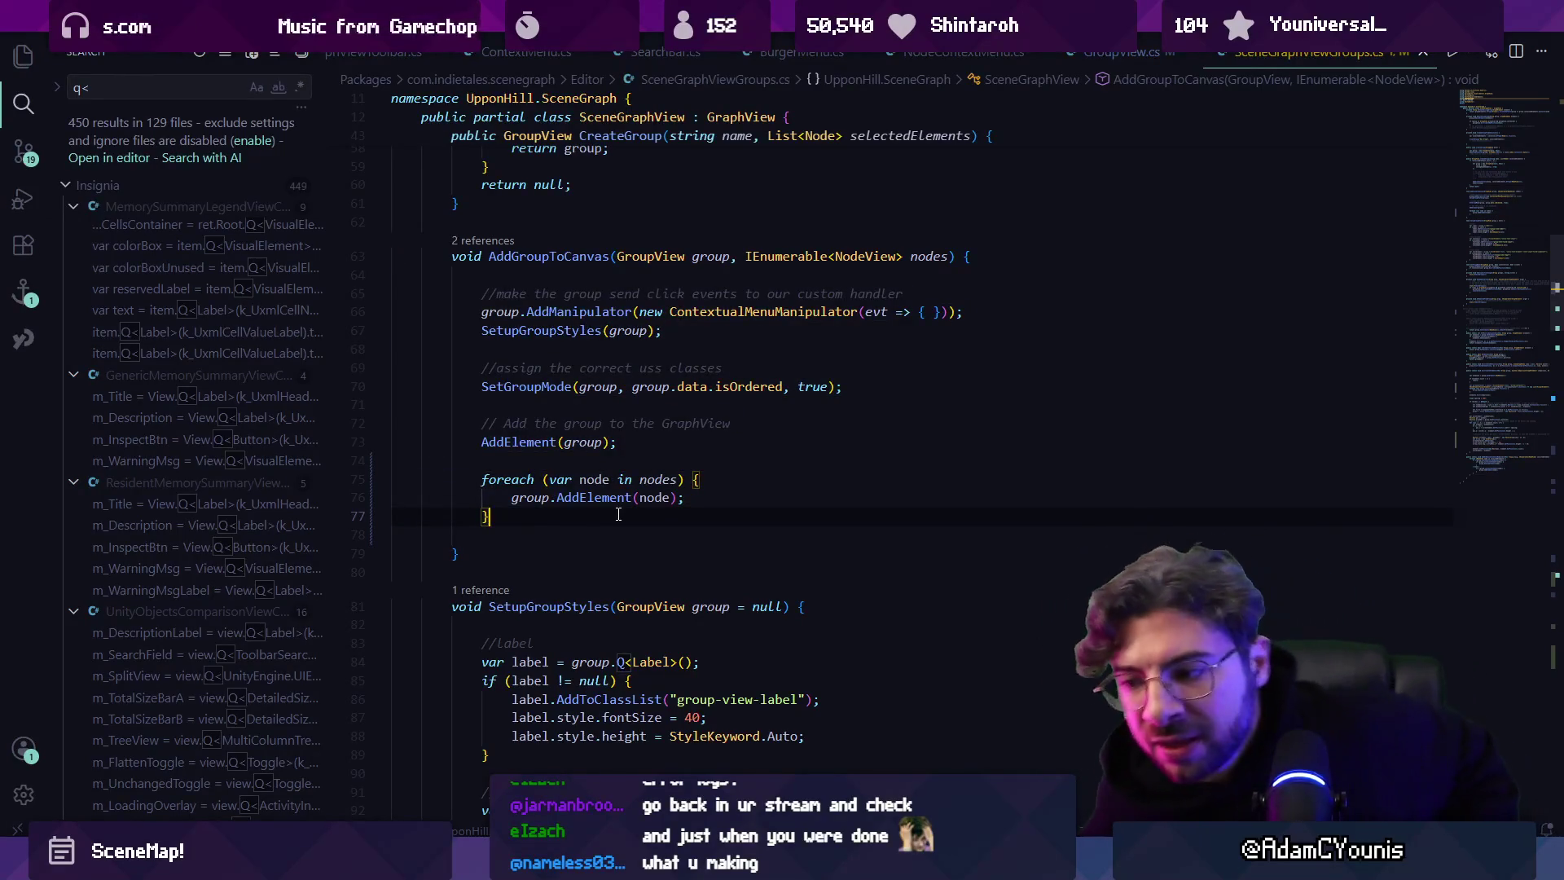
Stage all changes in Fork and commit them as "Adds order arrows to group views (WIP)".
key(alt+Tab)
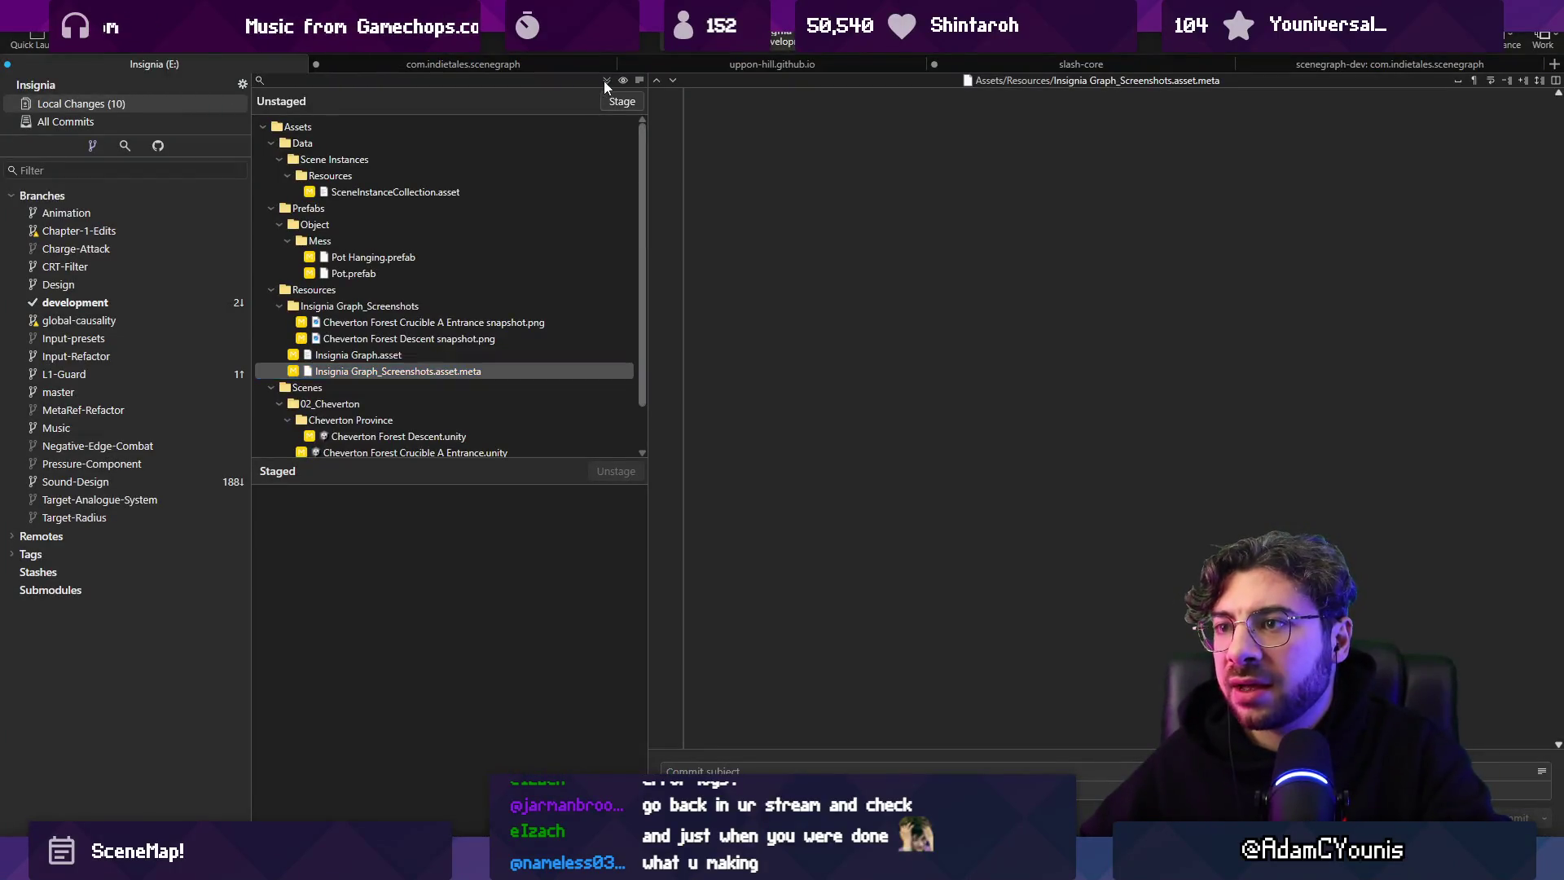
key(ctrl+shift+s)
text(Adds )
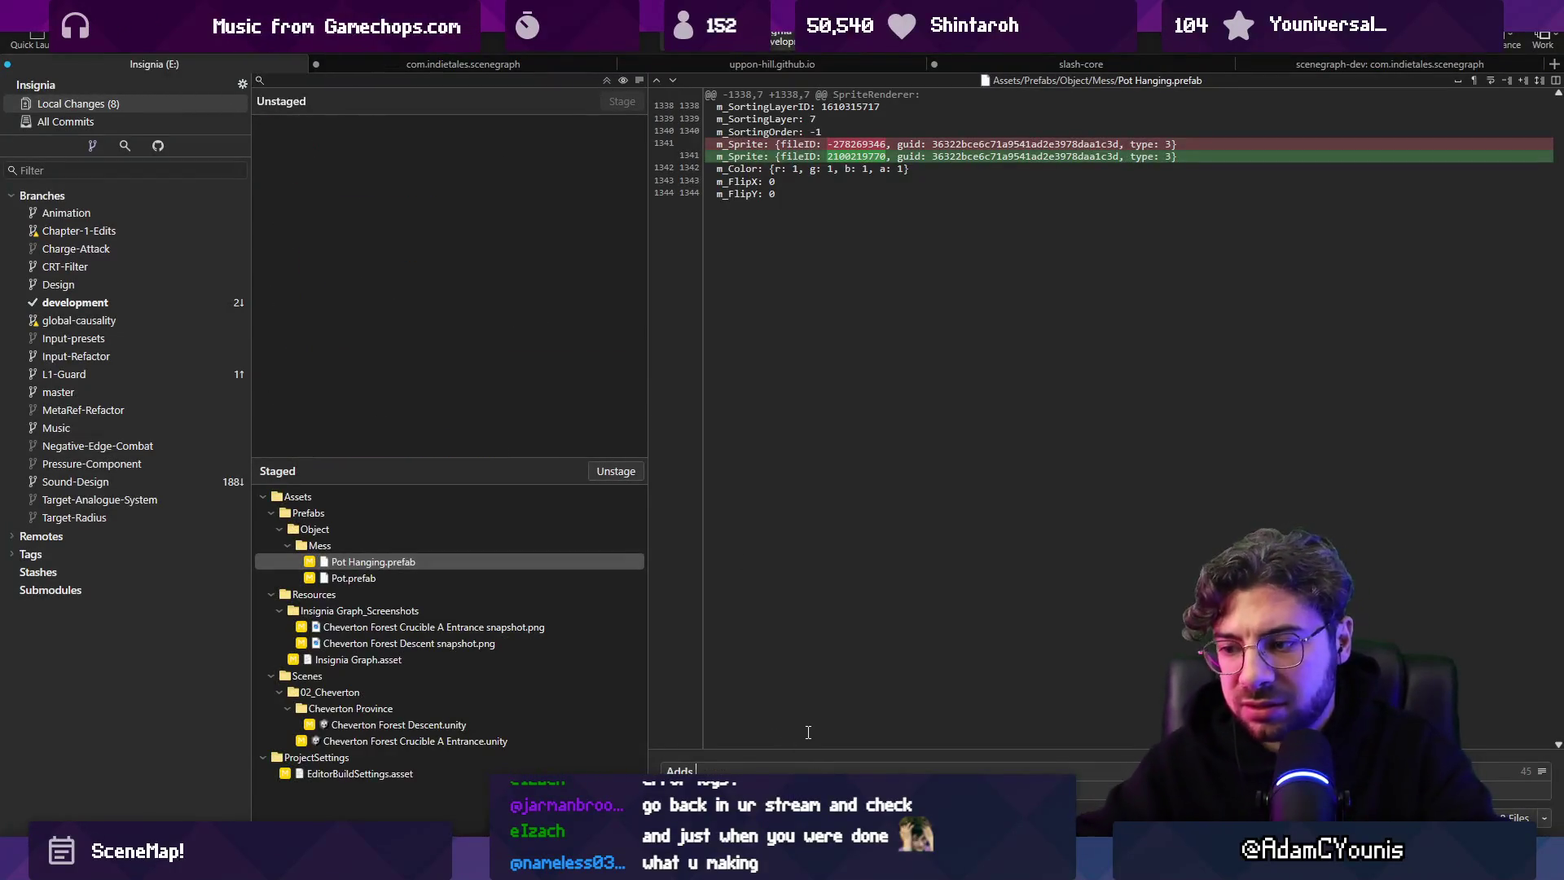
text(order a)
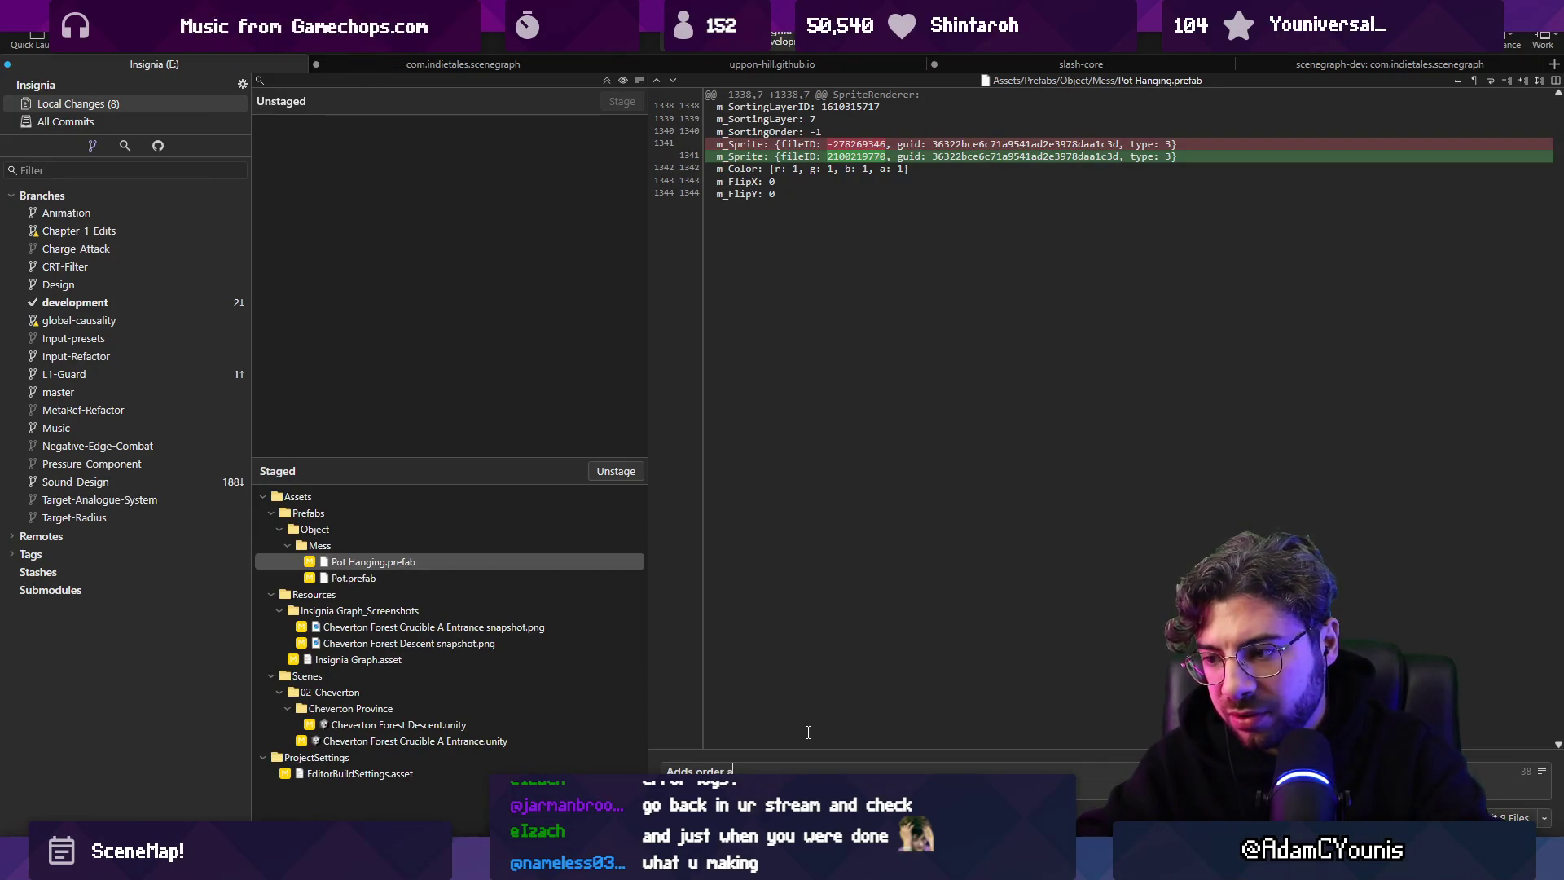
text(rrows to group vi)
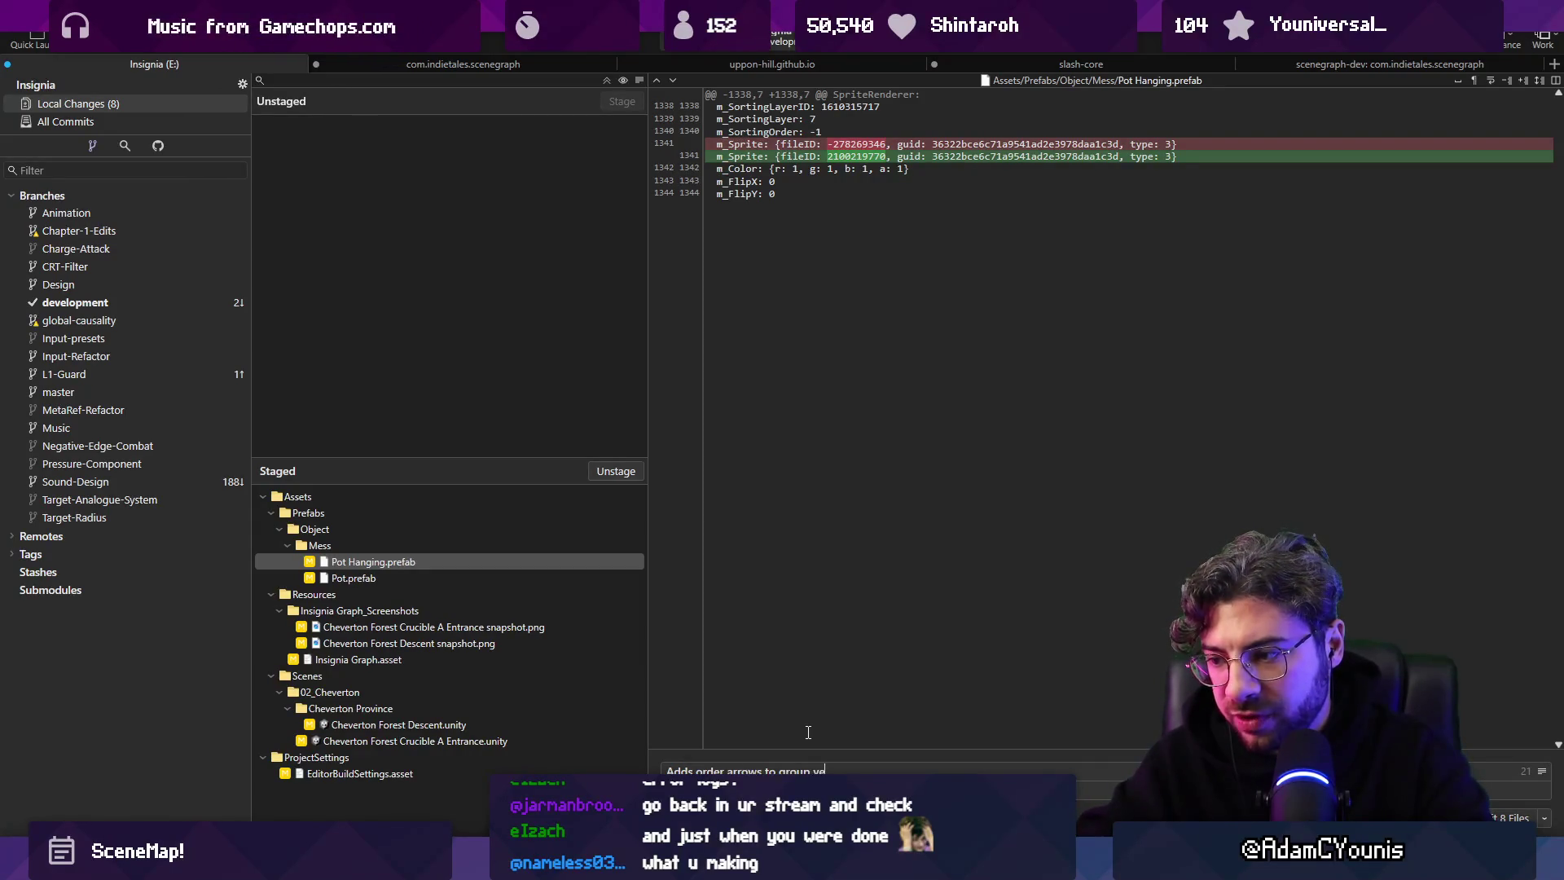
text(ews (WIP))
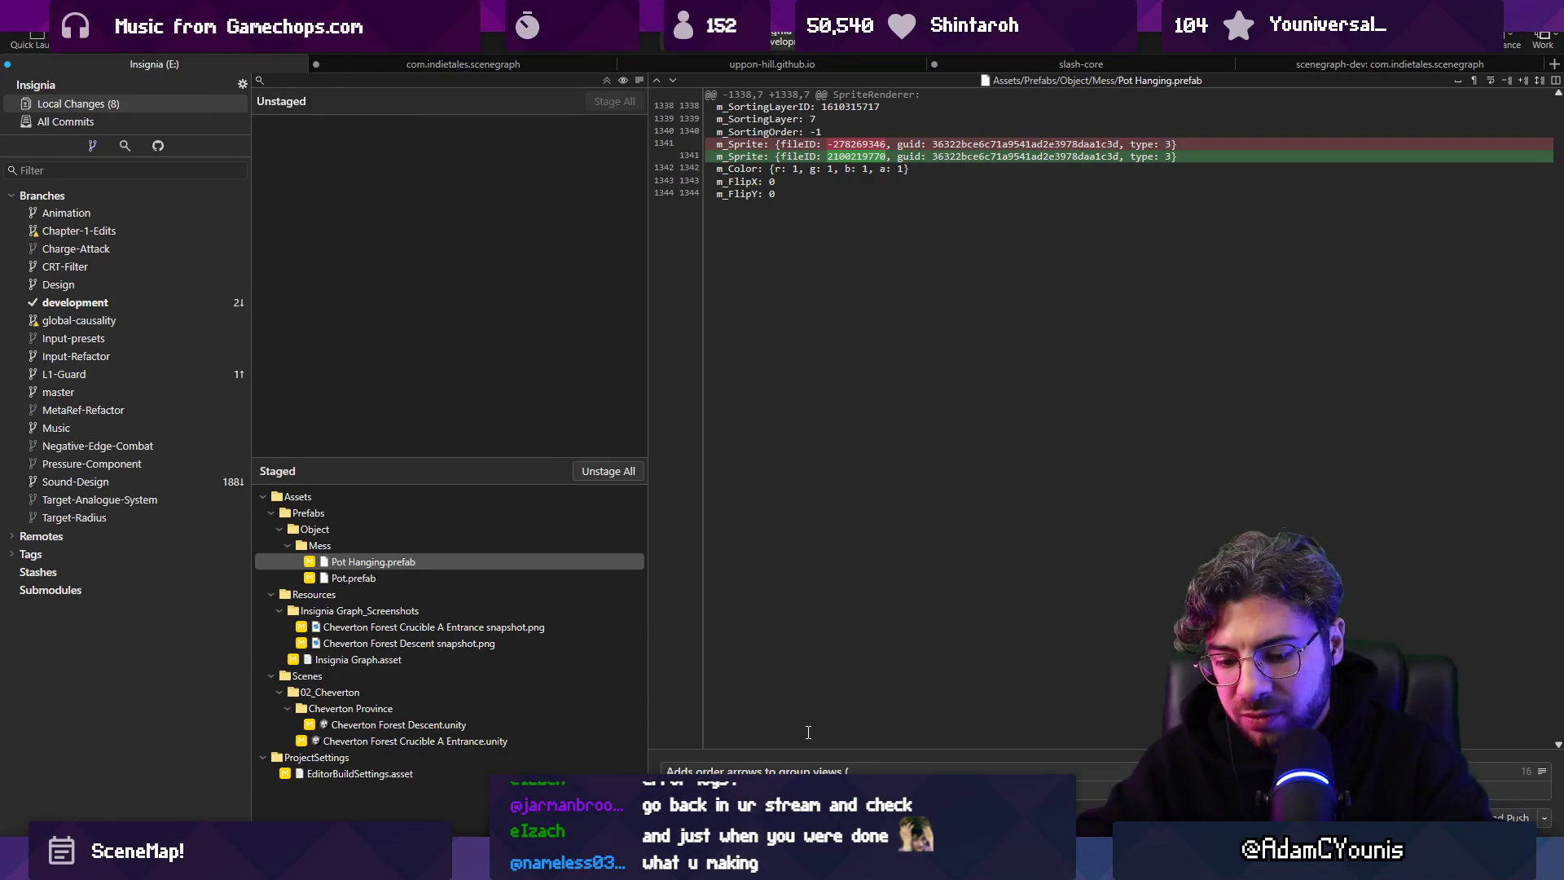
key(ctrl+Return)
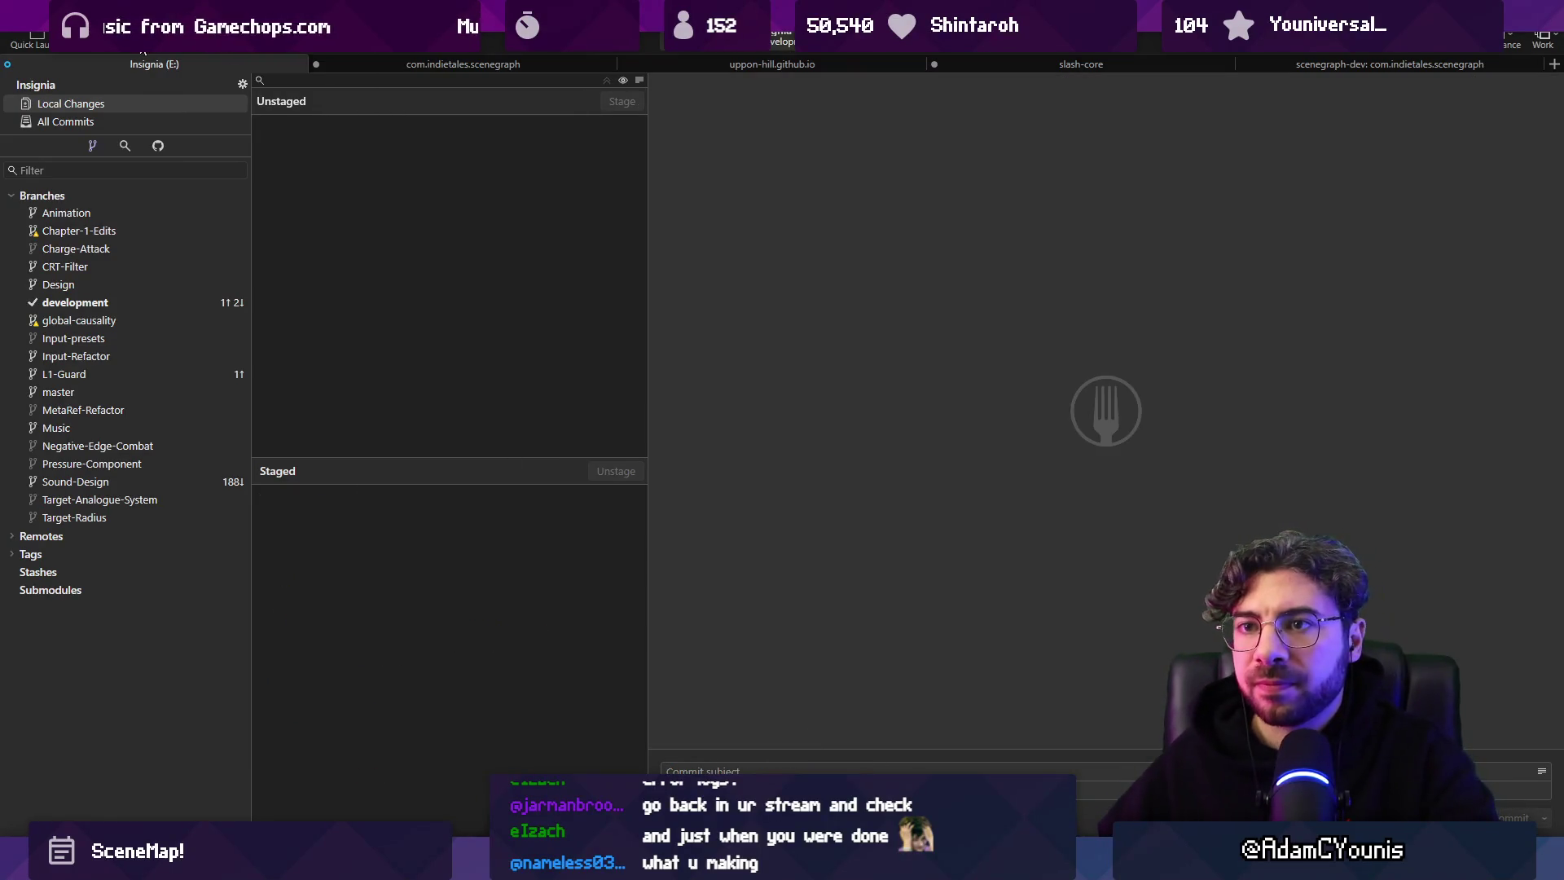
Pull from the remote and show All Commits in the history.
click(135, 37)
key(Return)
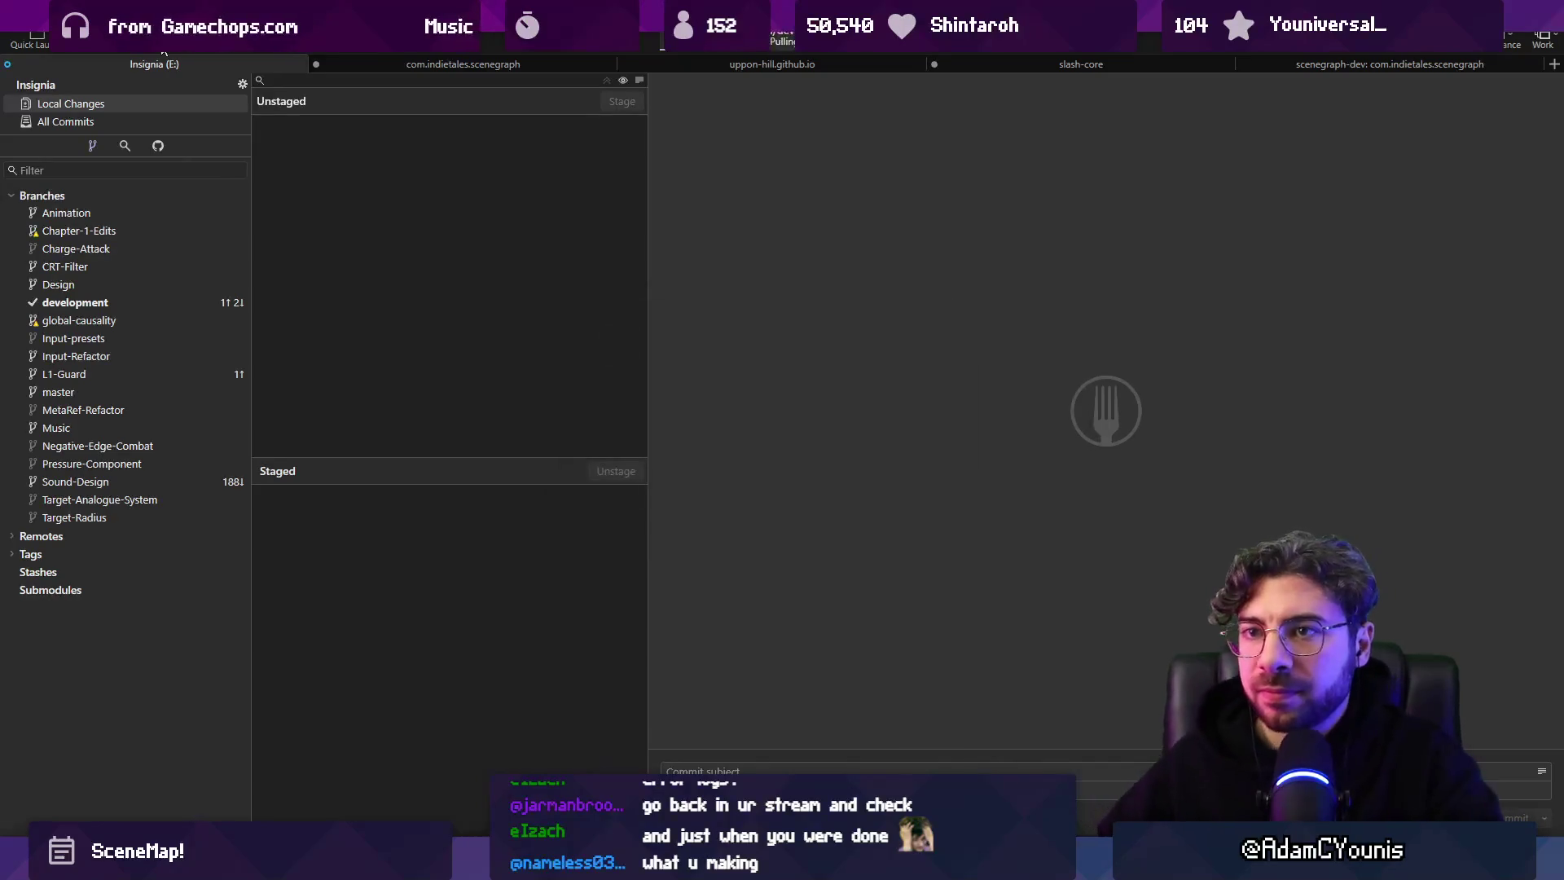
click(169, 121)
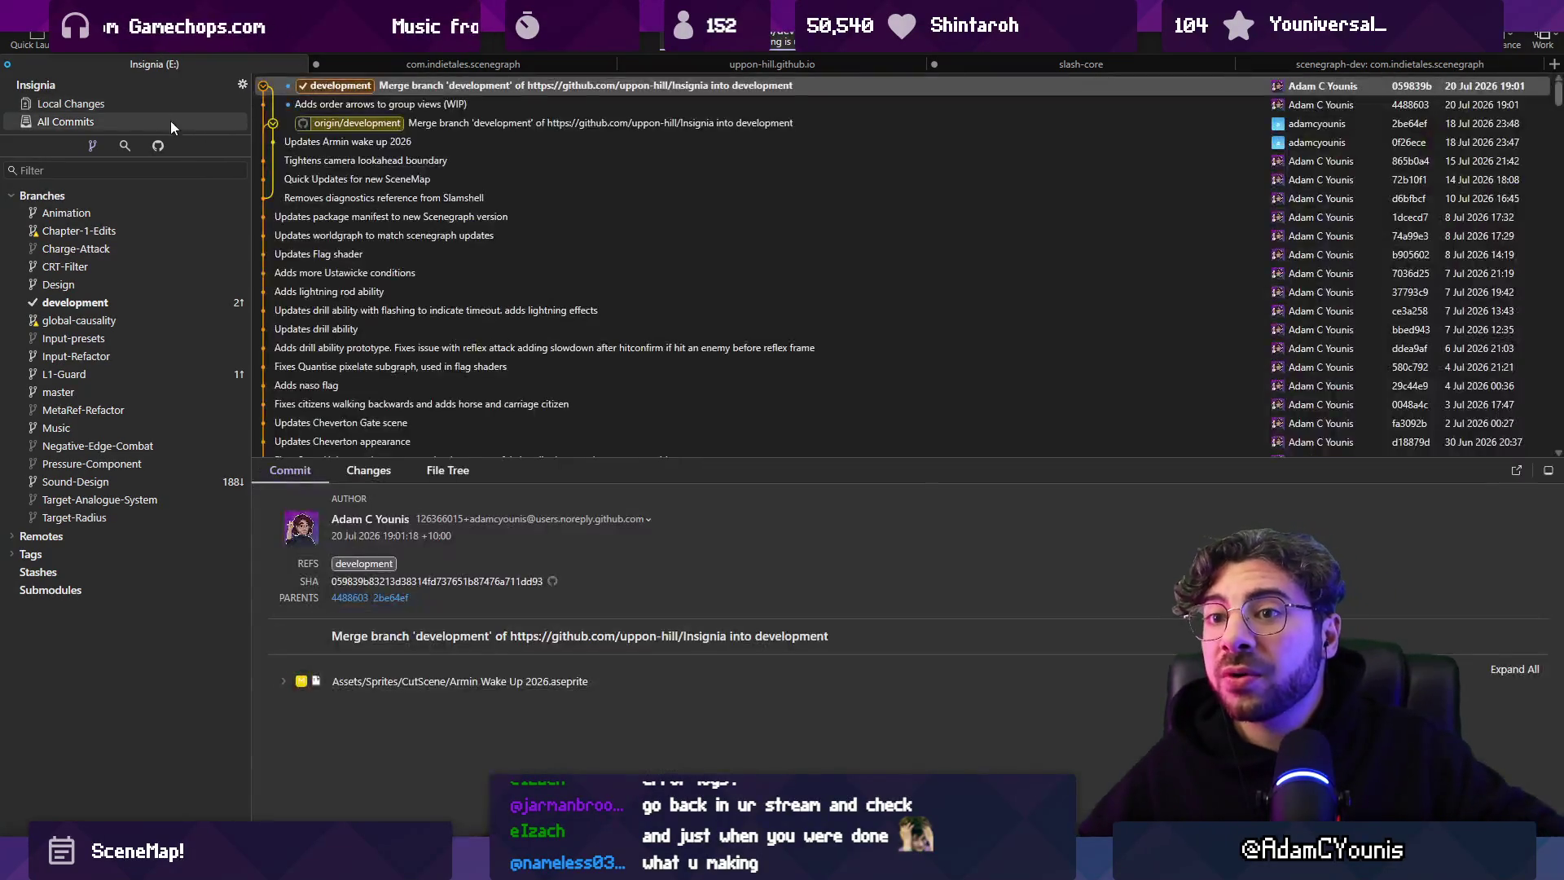